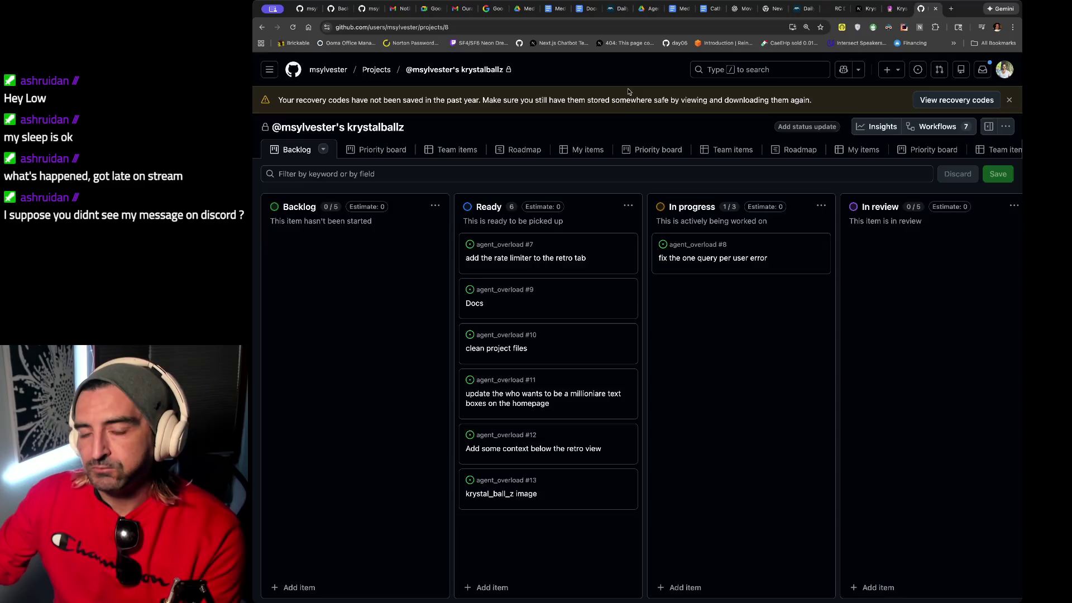
Load excalidraw.com in a new browser tab.
key("ctrl+t")
type("excalidraw.com")
key("Return")
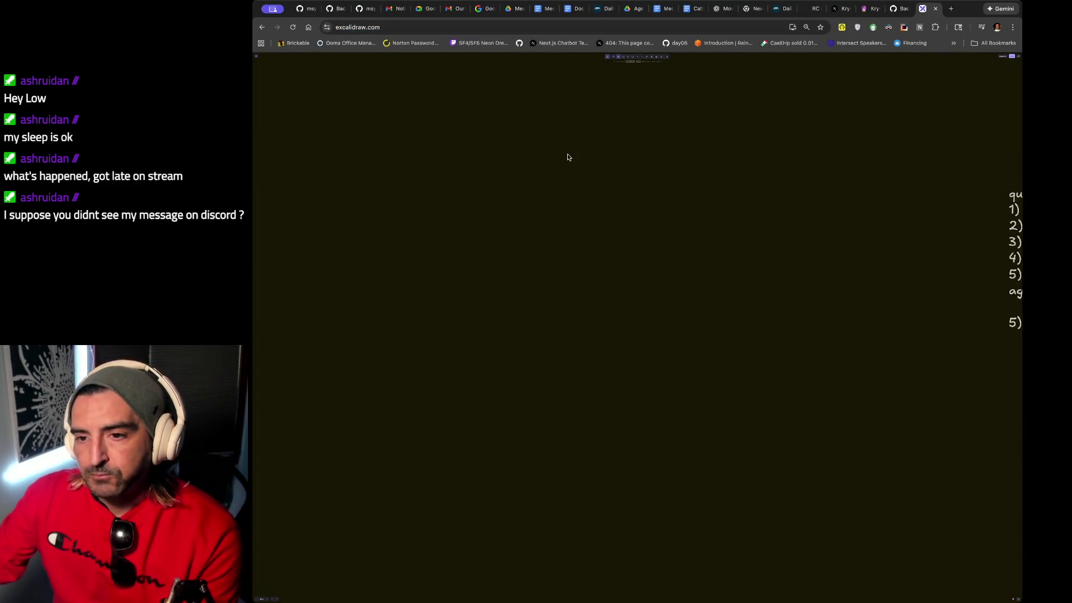
Draw one large rectangle mid-canvas, undo the stray second one, and place a text box at its top.
left_click(622, 58)
mouse_move(494, 175)
left_mouse_down()
mouse_move(940, 279)
mouse_move(957, 300)
mouse_move(925, 308)
mouse_move(879, 399)
mouse_move(905, 457)
left_mouse_up()
left_click_drag(904, 457, 669, 271)
key("ctrl+z")
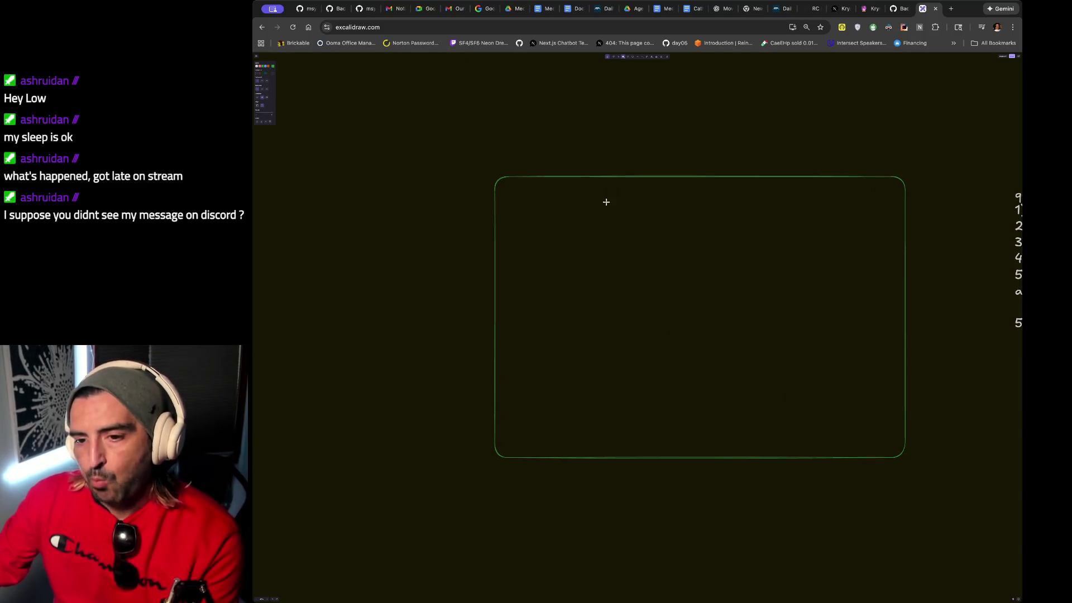
left_click(650, 58)
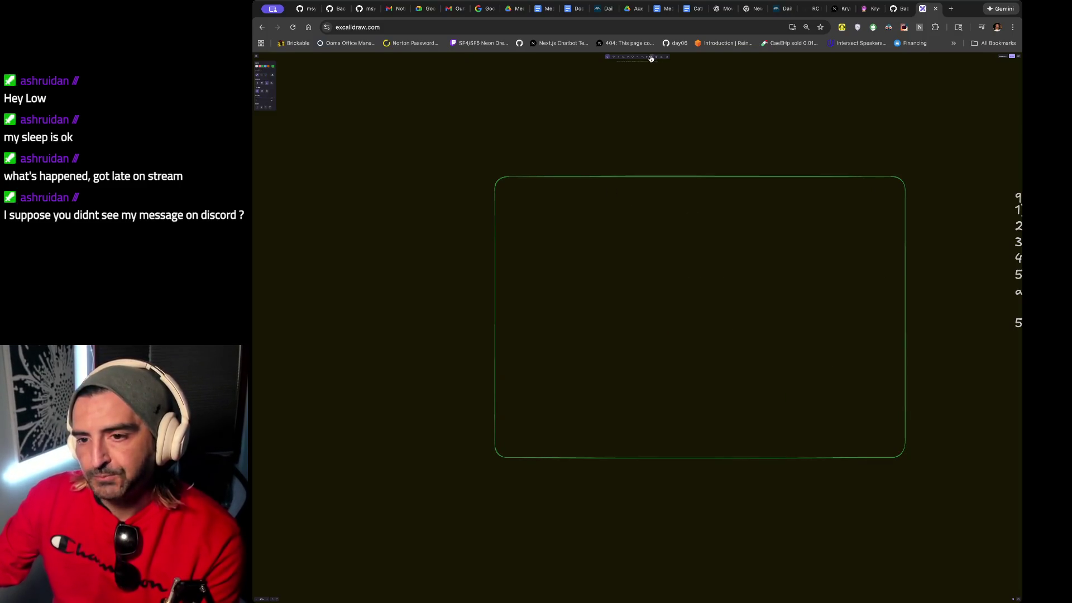
left_click(617, 193)
Type the heading 'december 30th' and the bullet '- system design document for it'.
type("de")
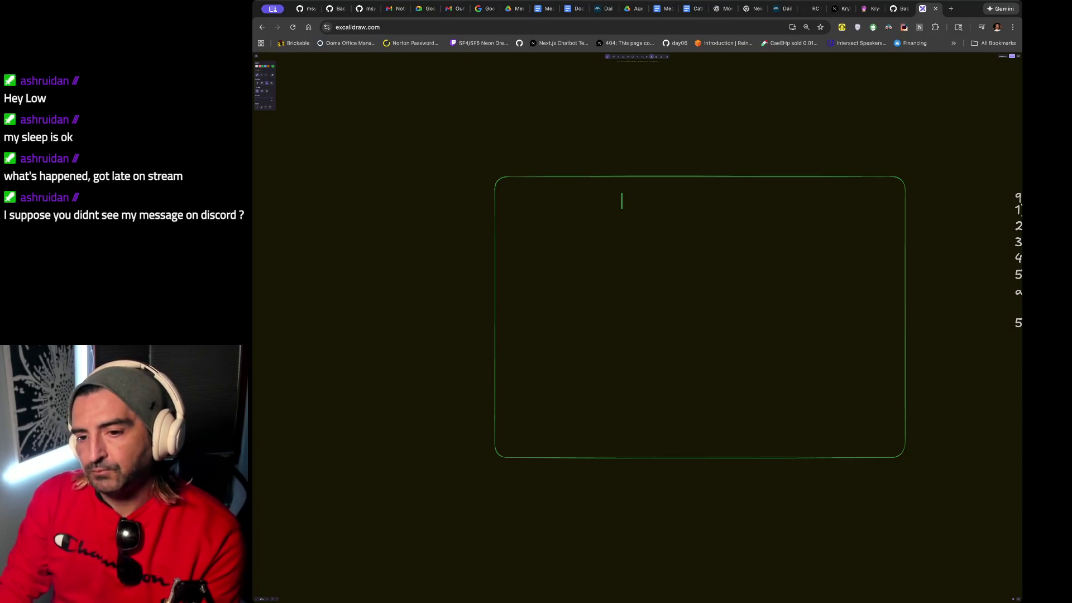
type("cember 300")
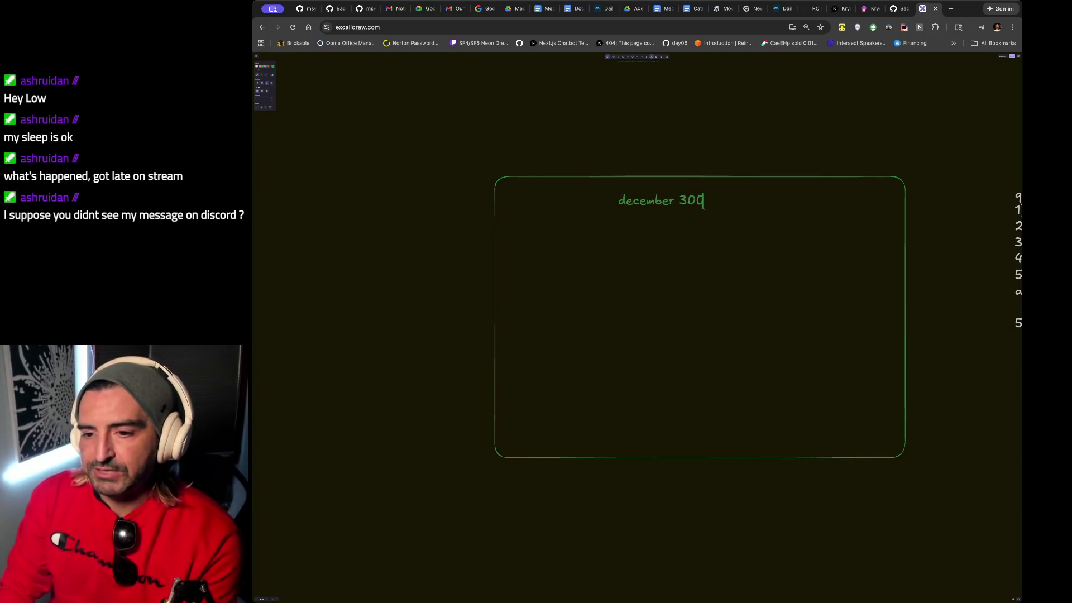
type("th")
key("Return")
type("- ")
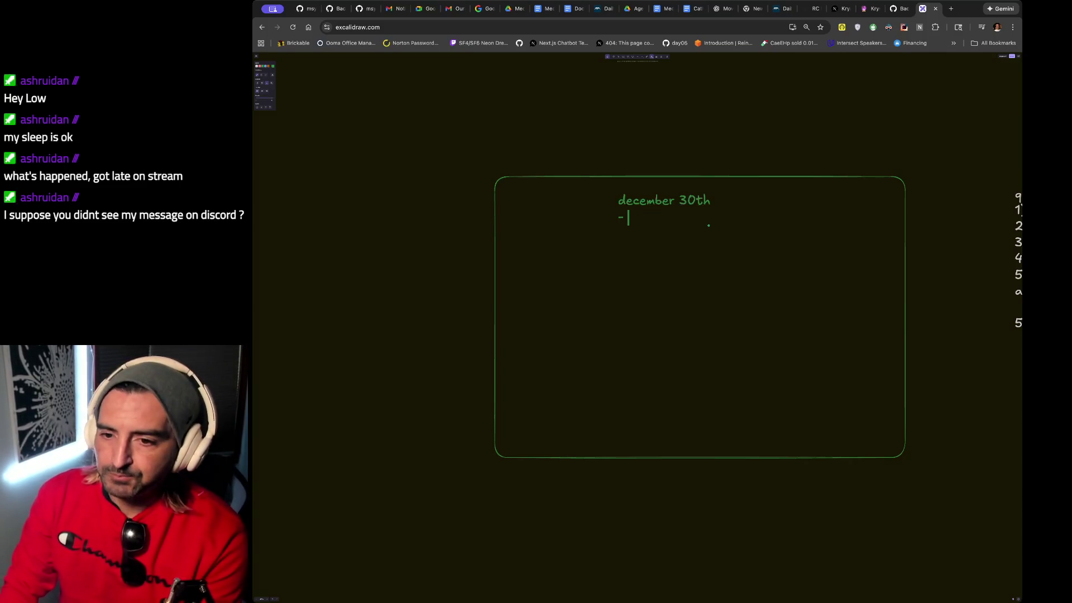
type("syst")
key("BackSpace")
key("BackSpace")
type("ystem design docy")
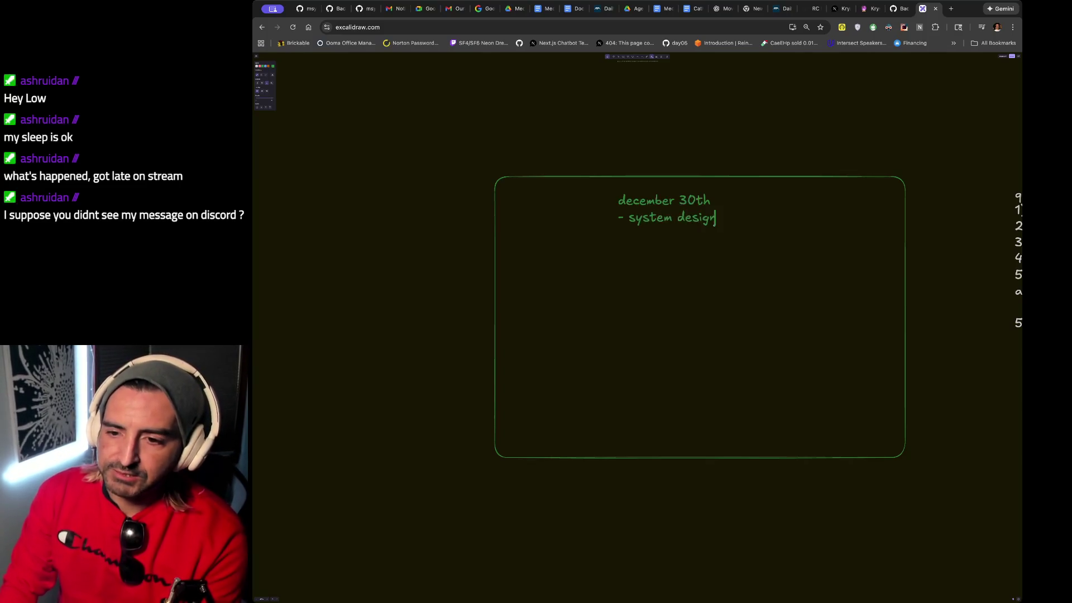
key("BackSpace")
type("ument for it")
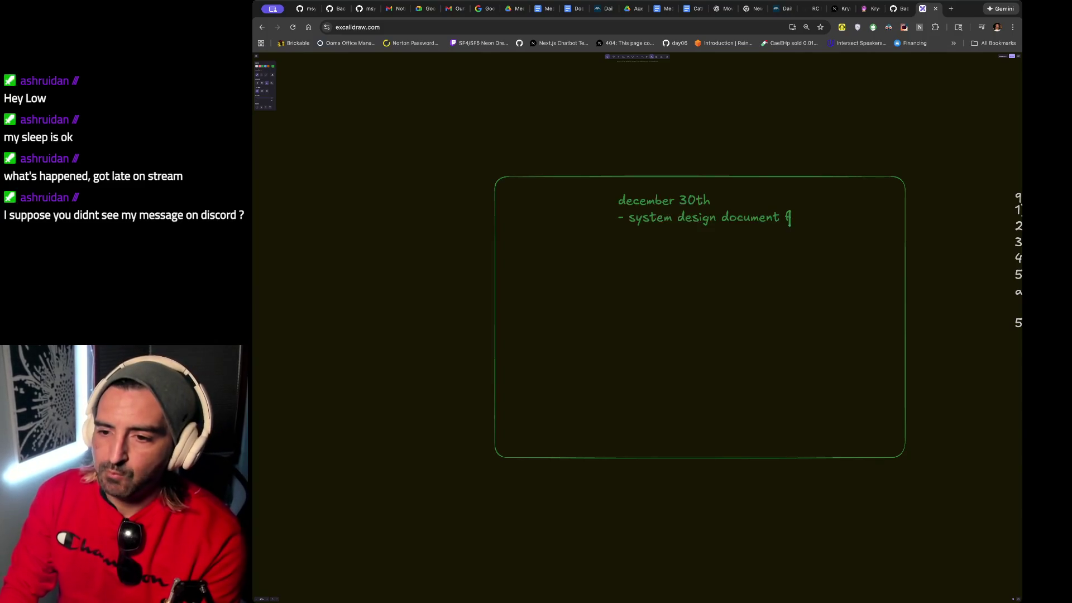
Add bullets '- we need to build it out' and '- the deliverable is a Github repo'.
key("Return")
type("- ")
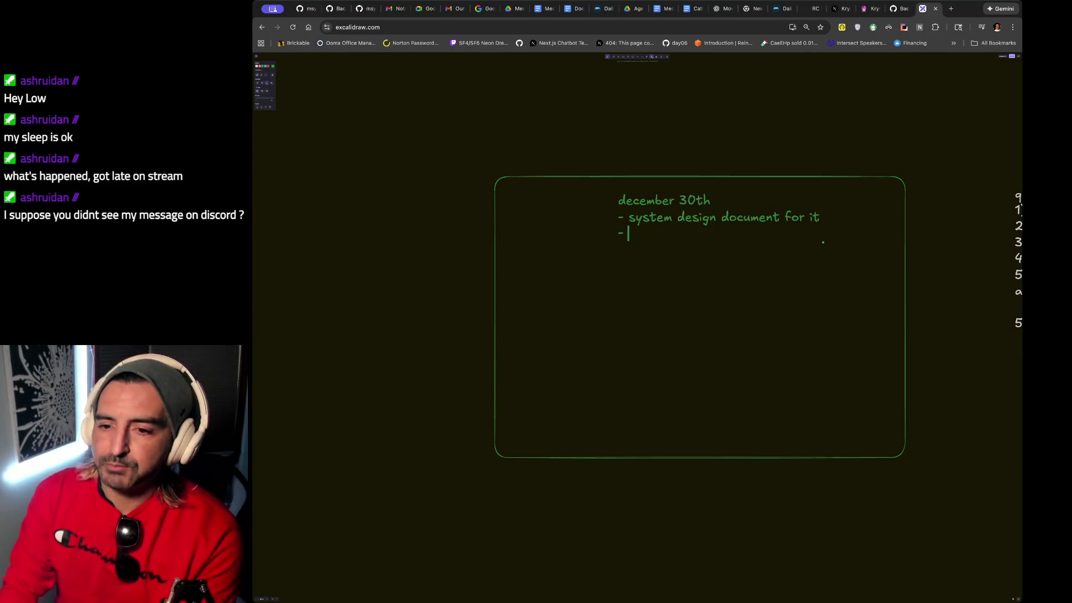
type("we need to build it out")
key("Return")
type("- the deliverable is a Github repo")
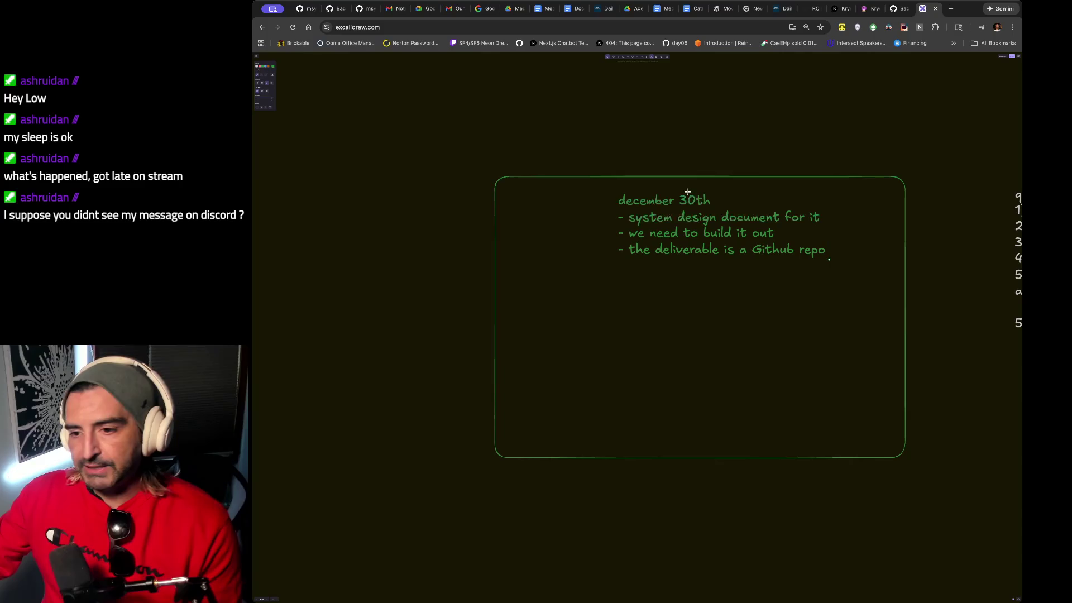
Add the indented sub-bullet 'data ingestion pipeline' under the system design document bullet.
left_click(835, 220)
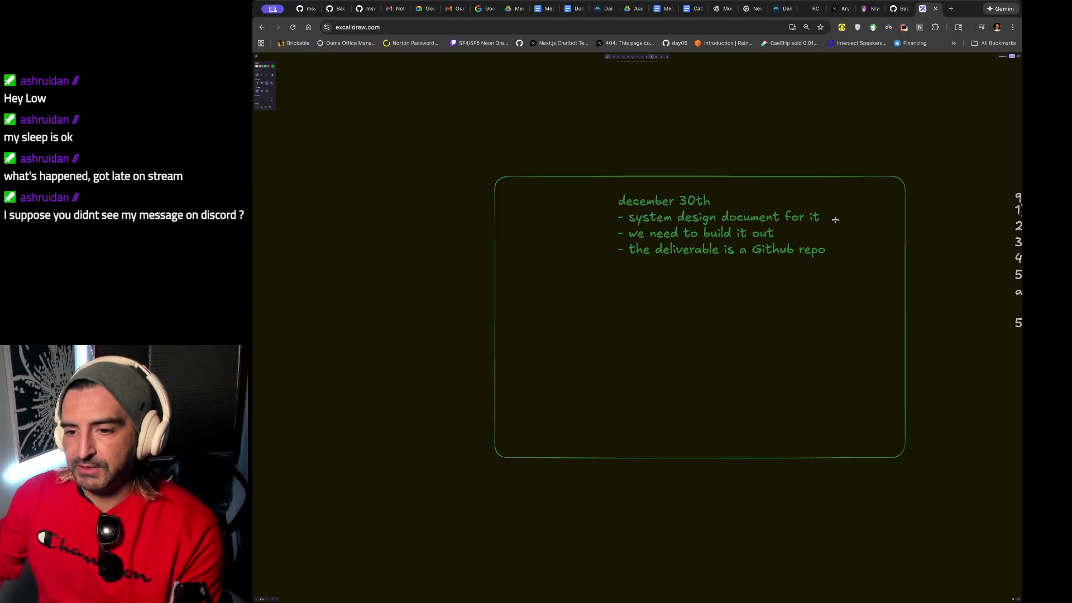
double_click(816, 217)
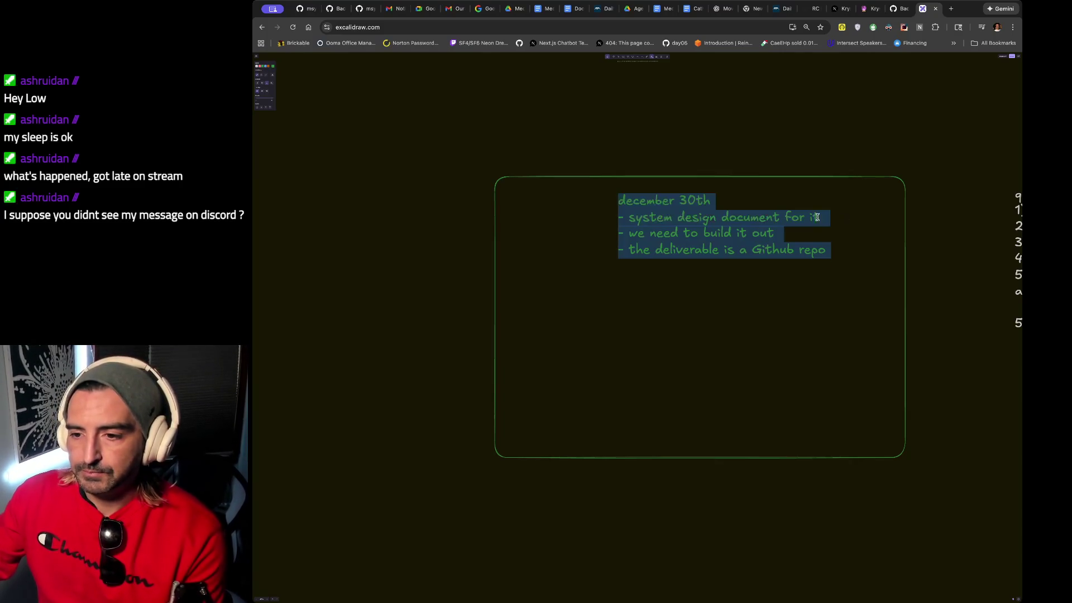
left_click(822, 219)
key("Return")
key("Tab")
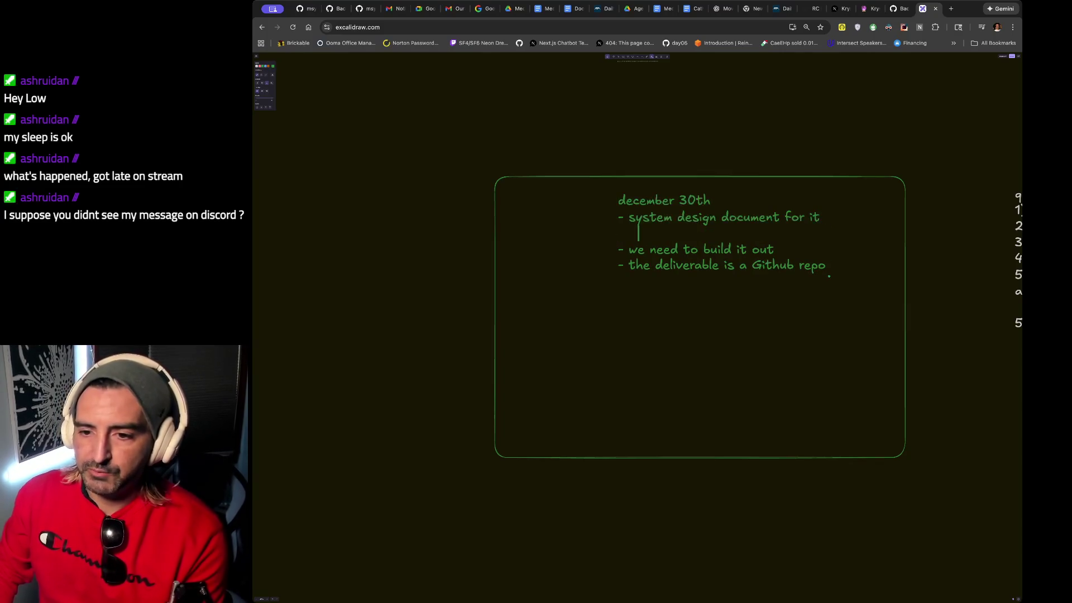
type("- da")
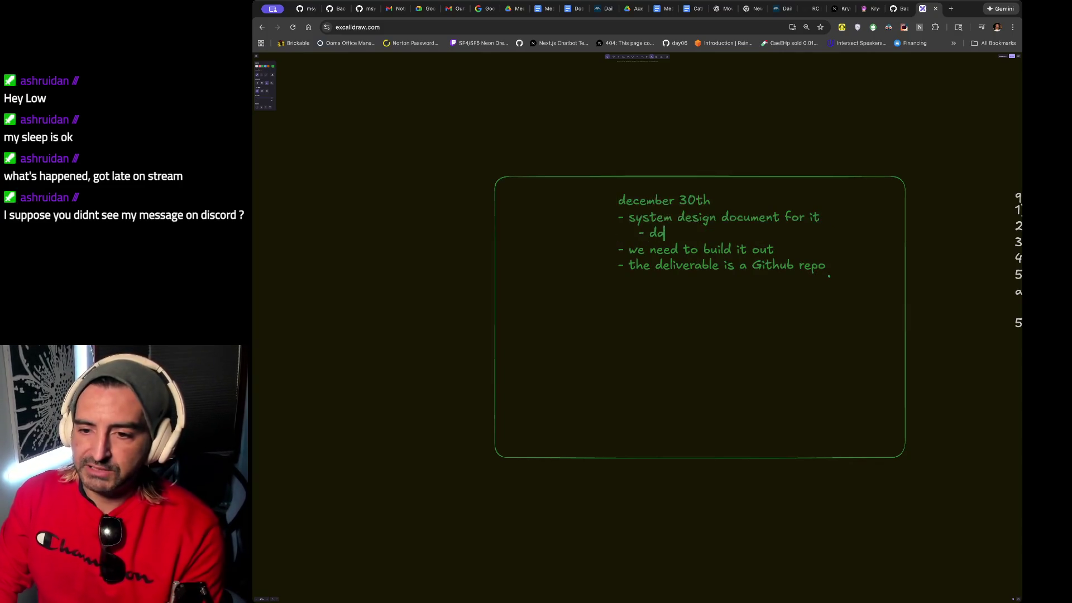
type("ta ingestion pipeline")
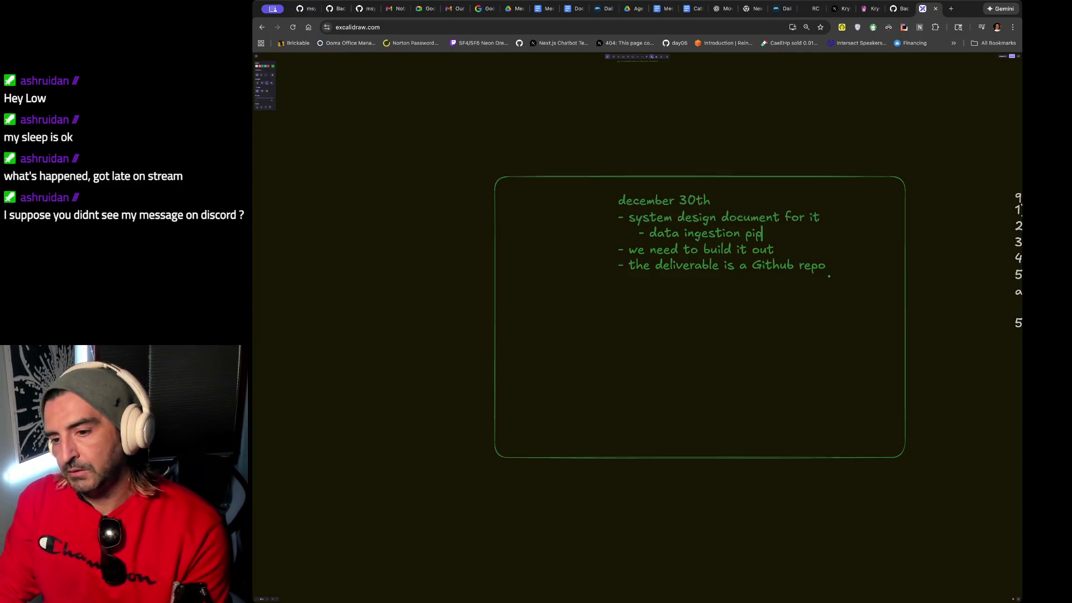
key("Return")
Add 'needs to be able to take in a url' with 'write it to a MongoDB' on its own line.
type("-")
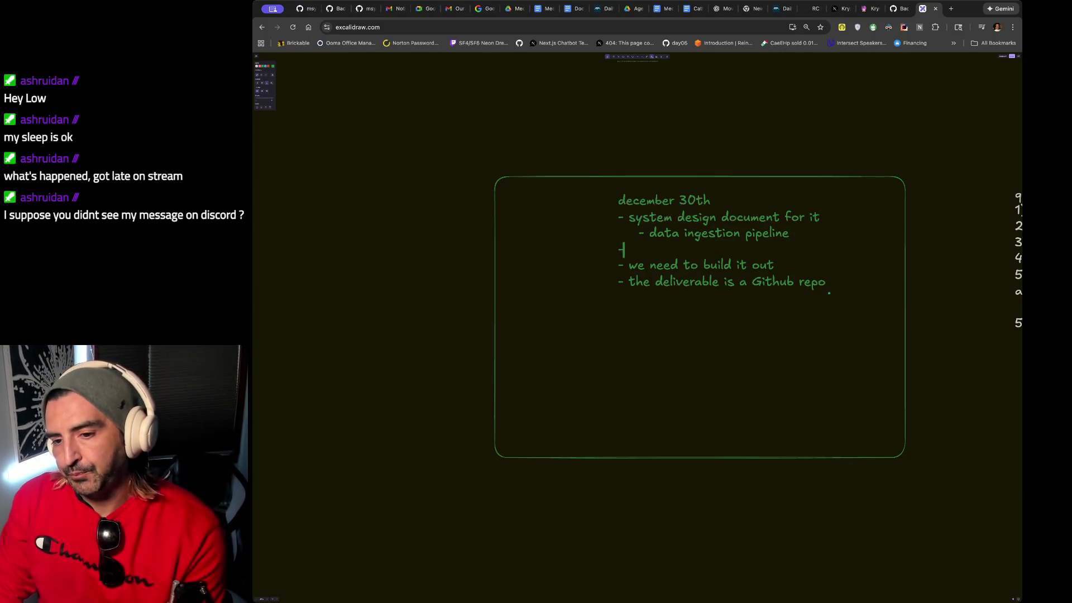
type(" needs to ")
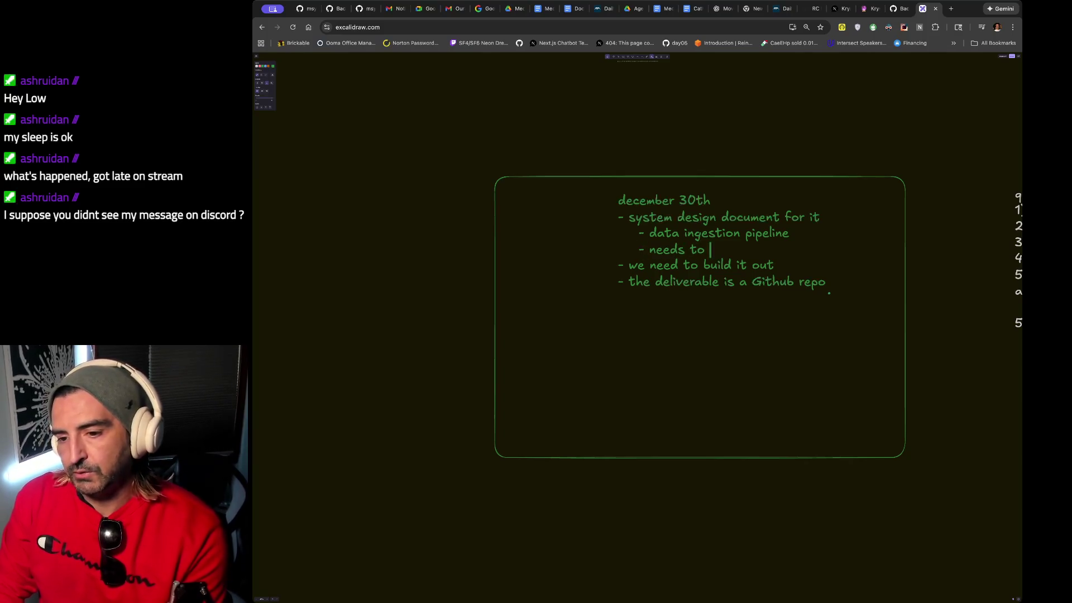
type("be able to take in informat")
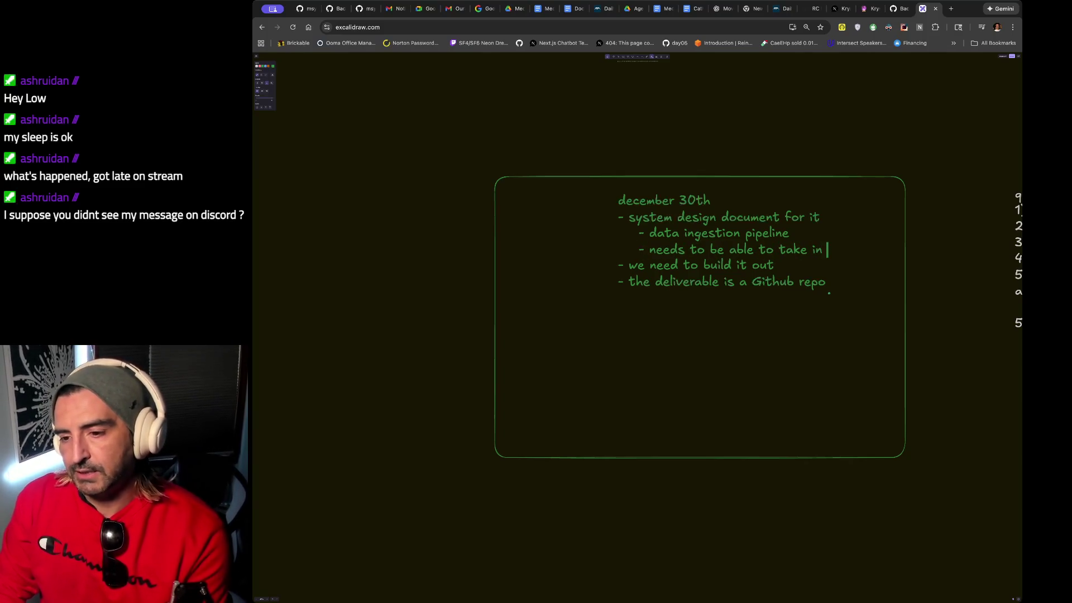
key("BackSpace")
key("BackSpace")
key("BackSpace")
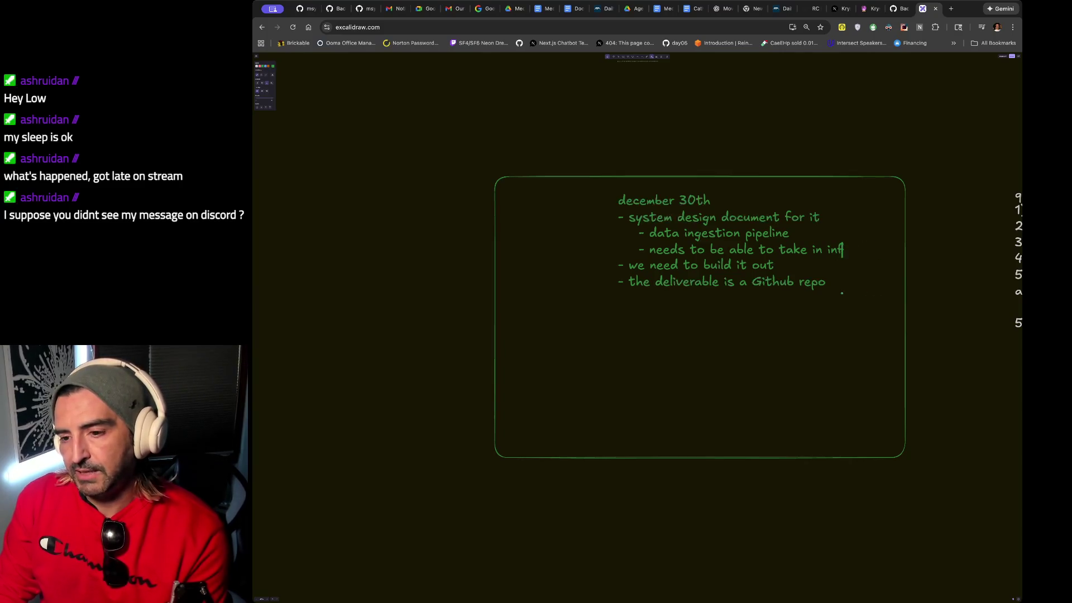
type("d")
key("BackSpace")
type("a url")
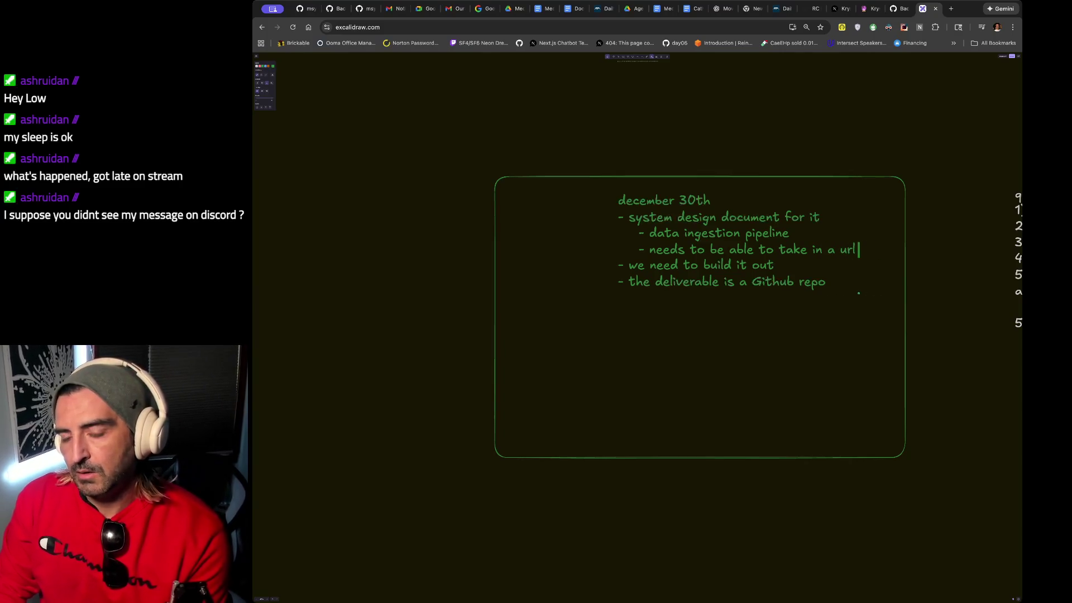
type(" and write ")
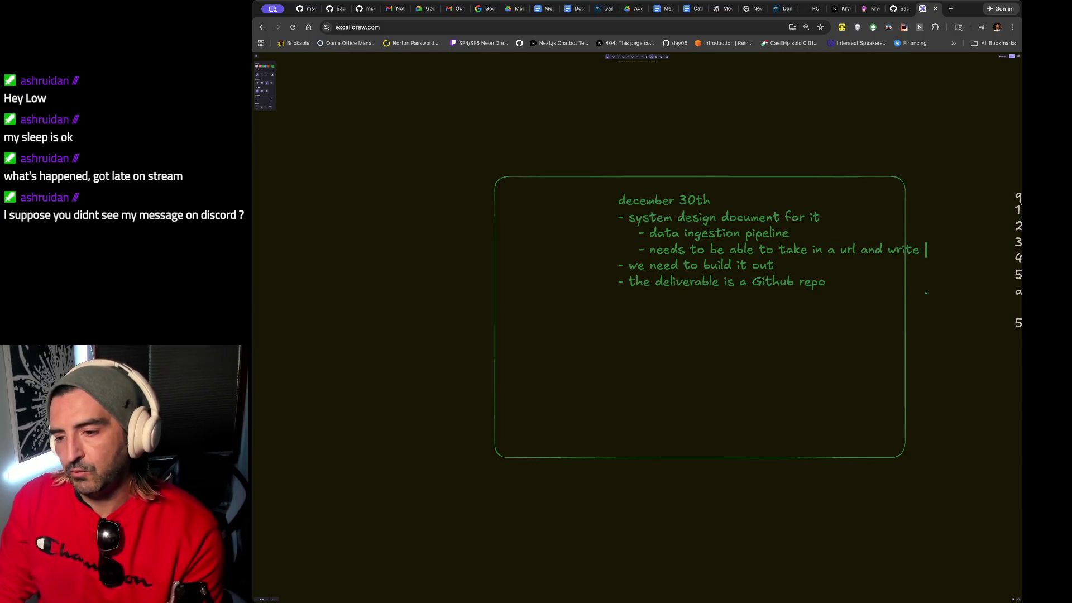
type("it to a M")
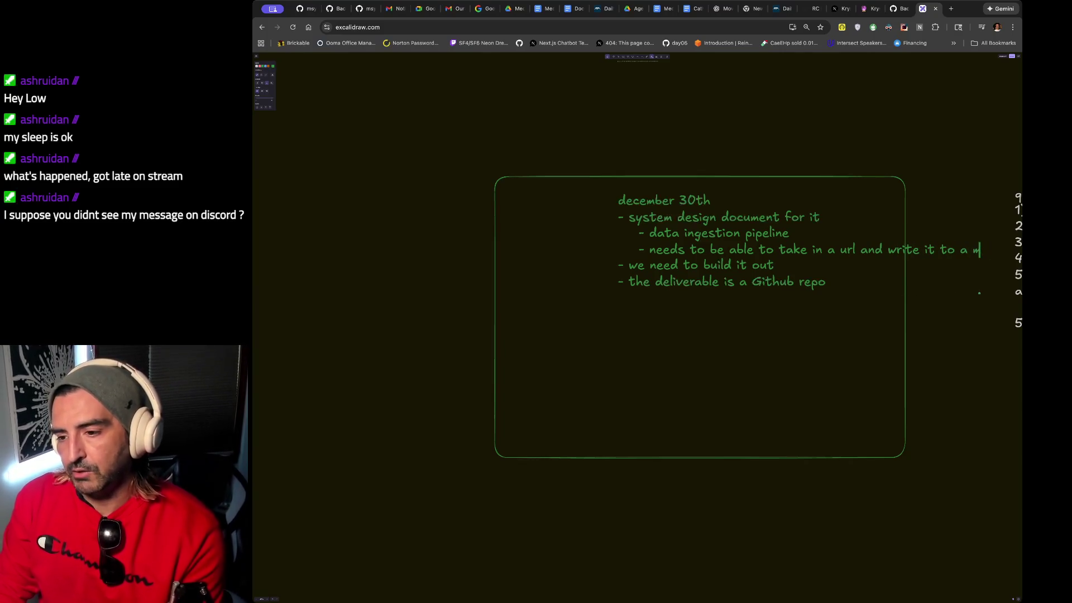
type("ongoDB")
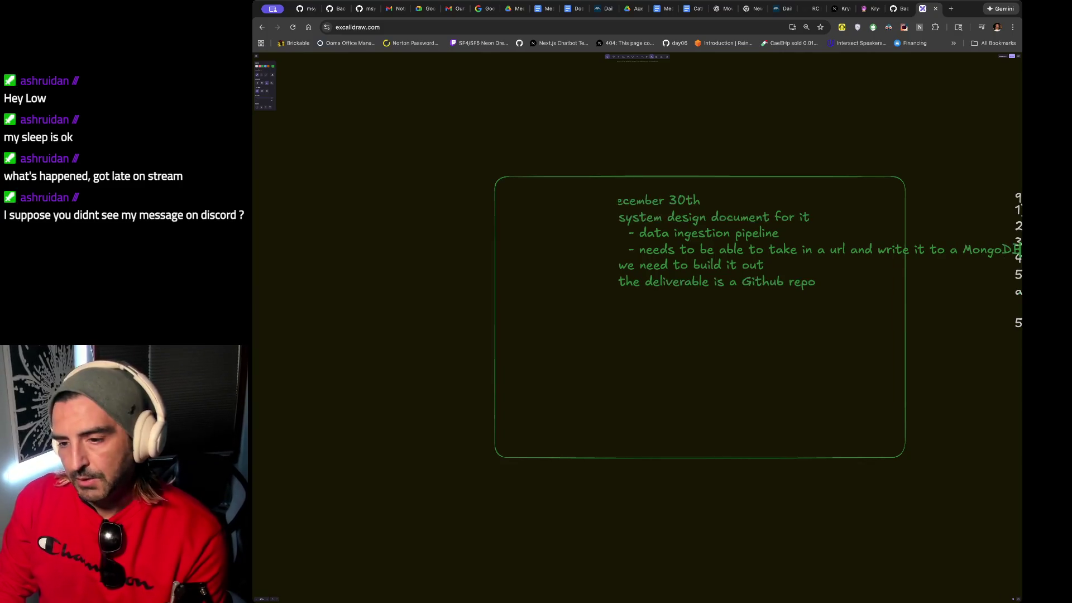
left_click(871, 250)
key("Return")
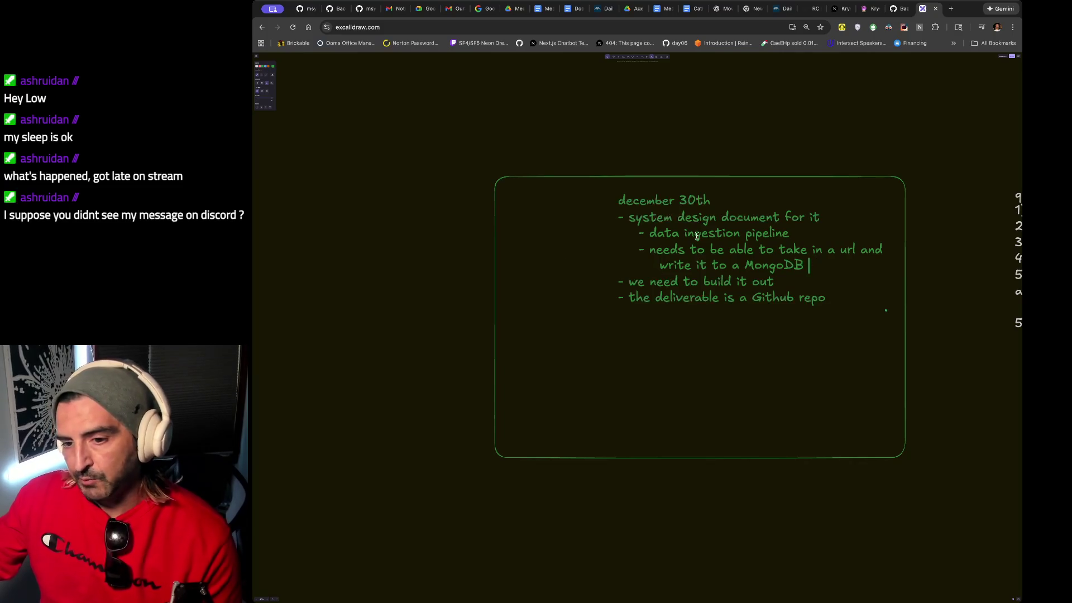
key("Return")
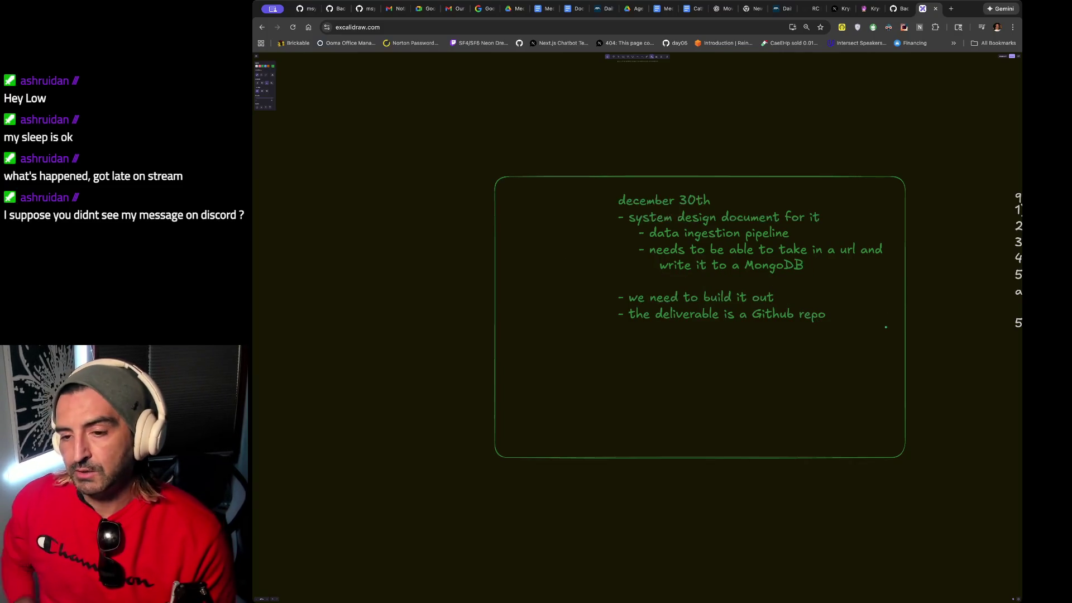
Add the sub-bullet 'i want to lookup some professional document ingestion systems' after the MongoDB line.
left_click_drag(656, 228, 660, 287)
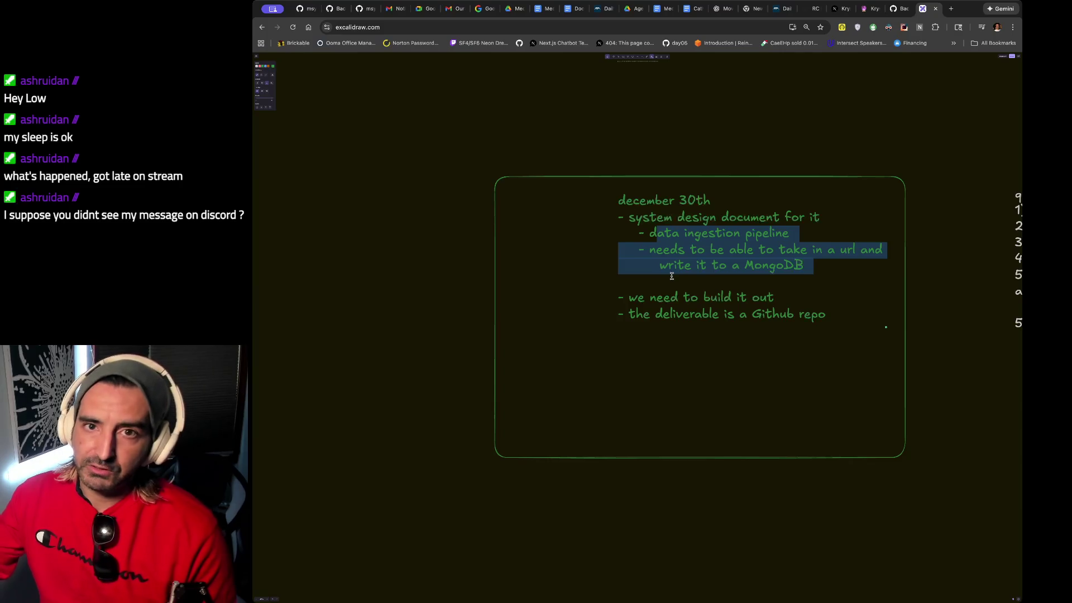
left_click(757, 280)
left_click(847, 264)
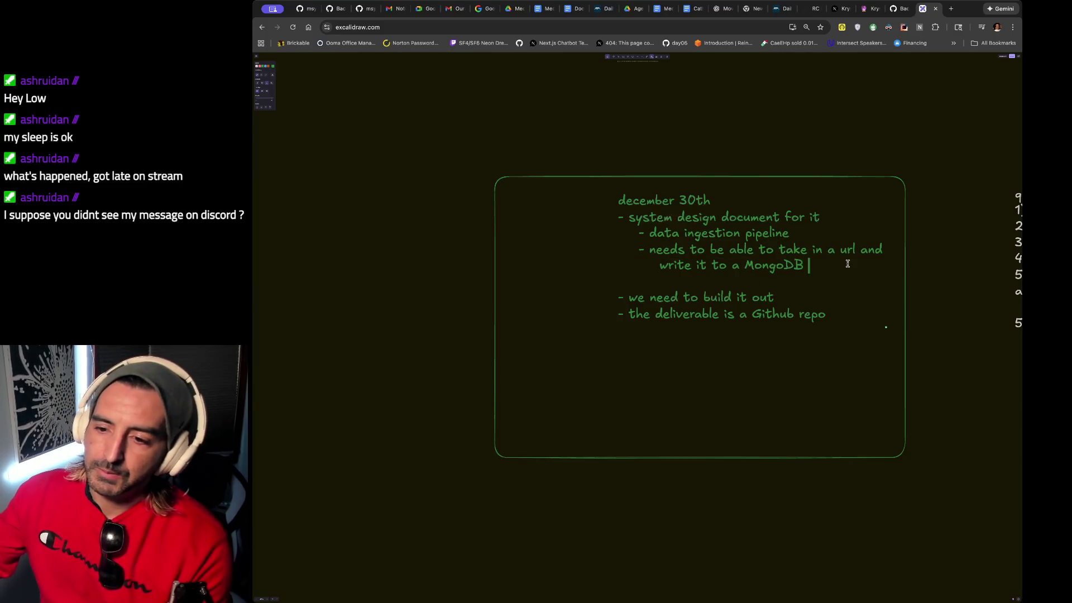
key("Return")
type("- i wd")
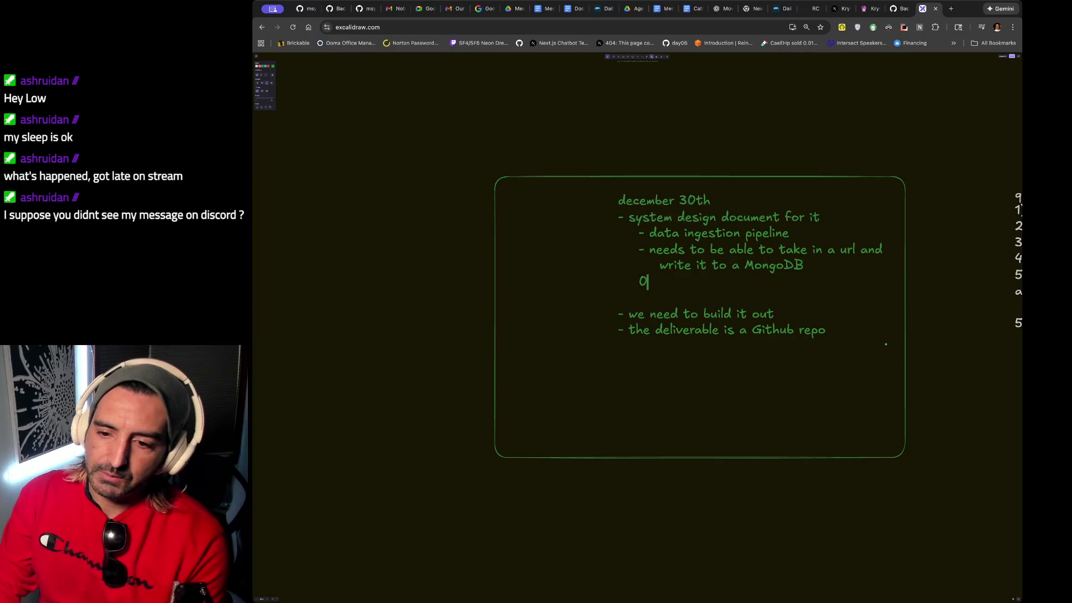
key("BackSpace")
type("ant to look")
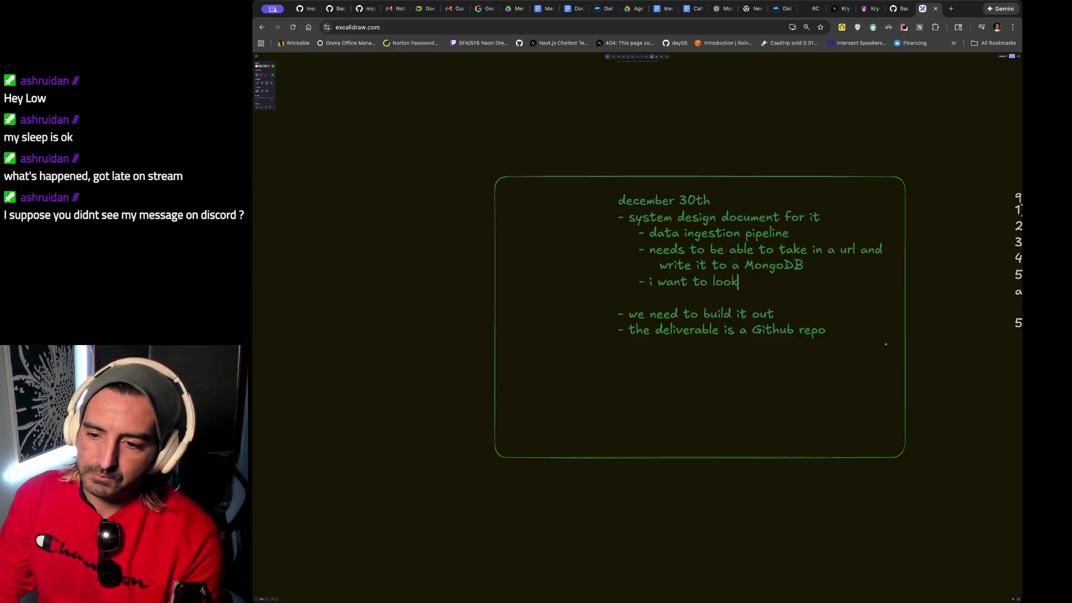
type("up some profes")
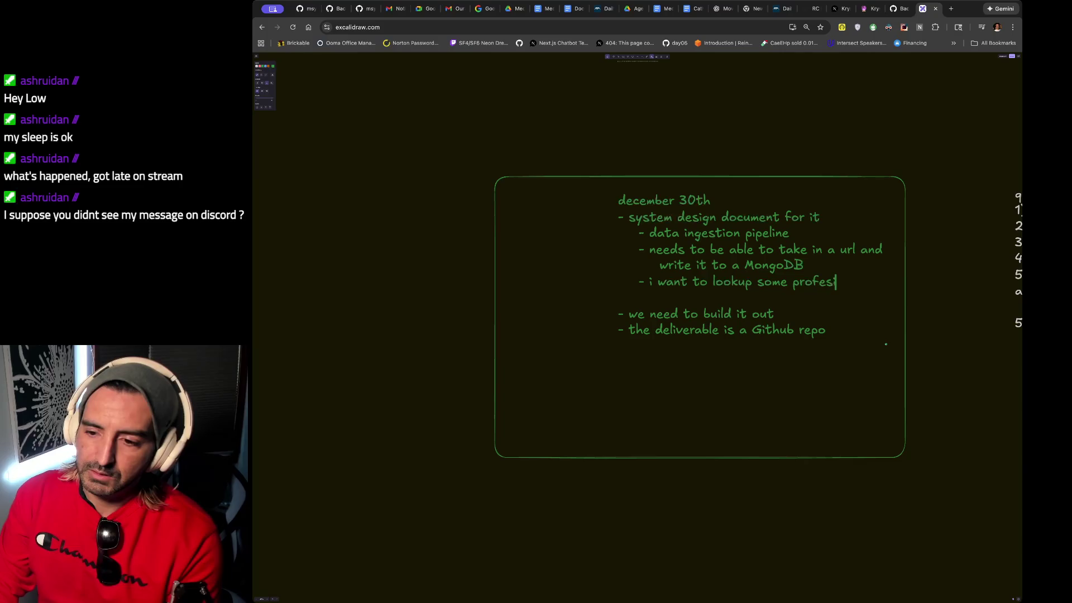
type("sional document")
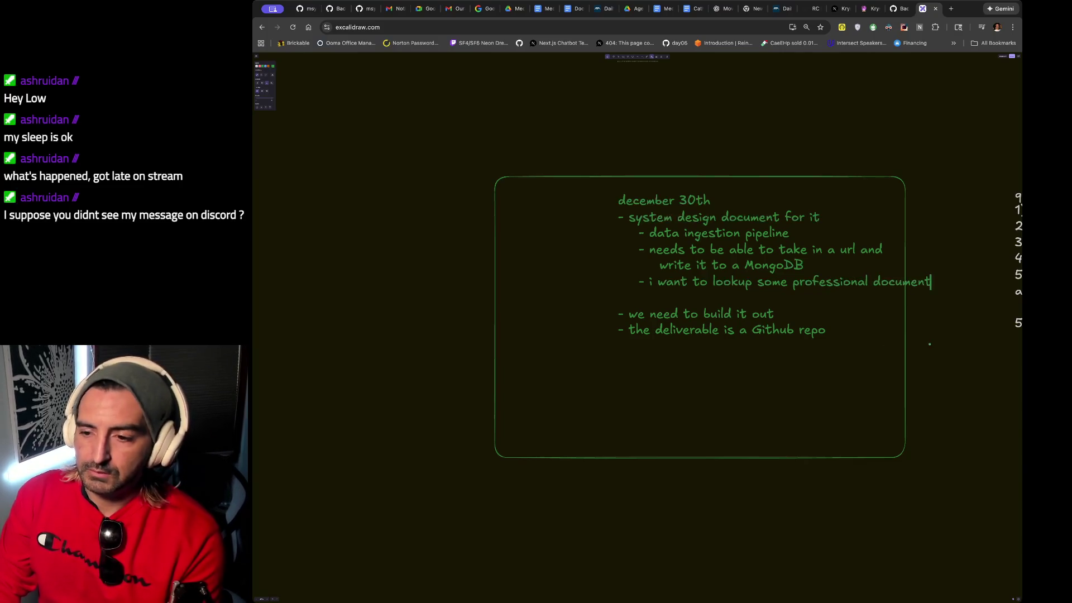
type(" ingestion systems")
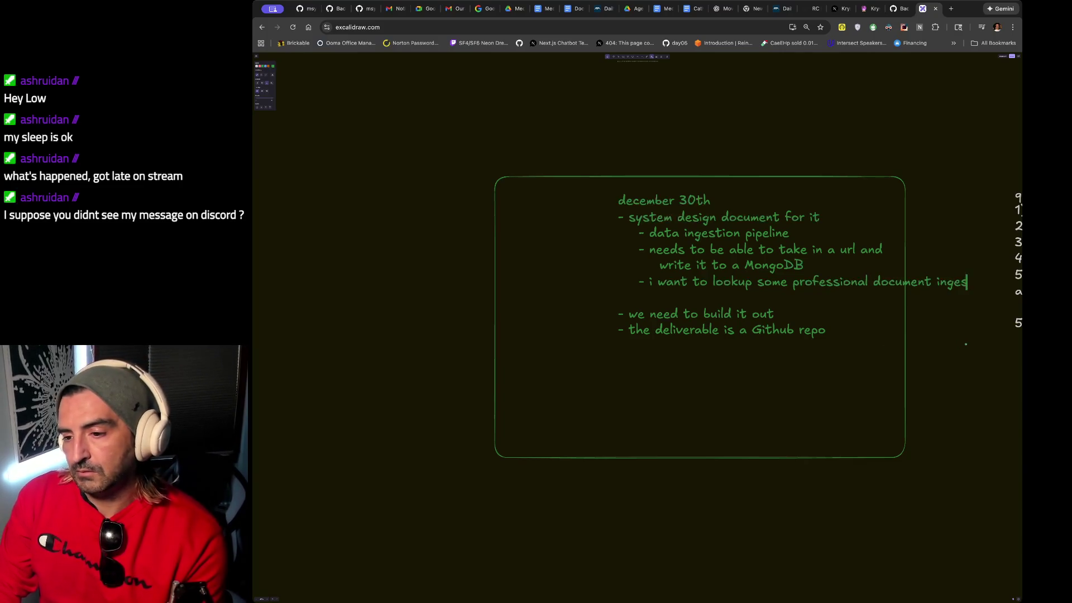
Add the bullet 'the data to ingest comes from two sources'.
key("Return")
type("-")
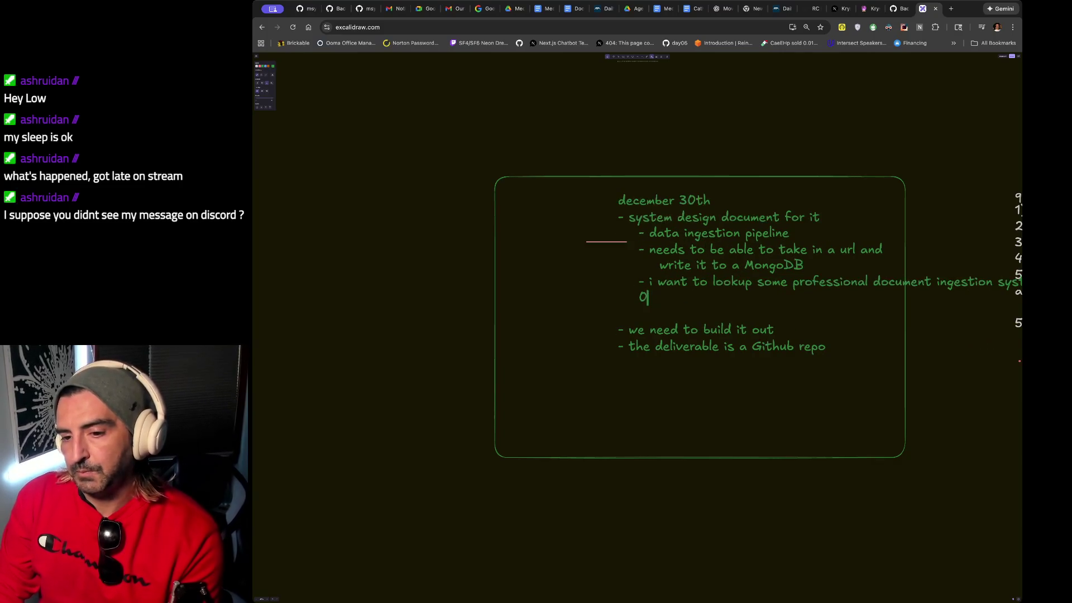
key("BackSpace")
key("BackSpace")
key("BackSpace")
type("-")
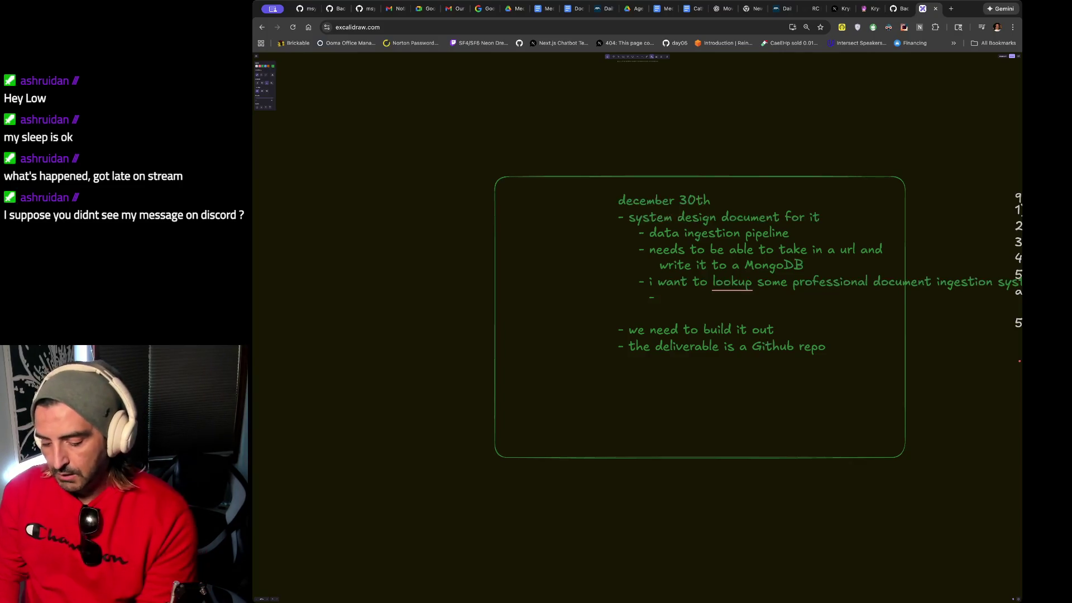
type("the data to ing")
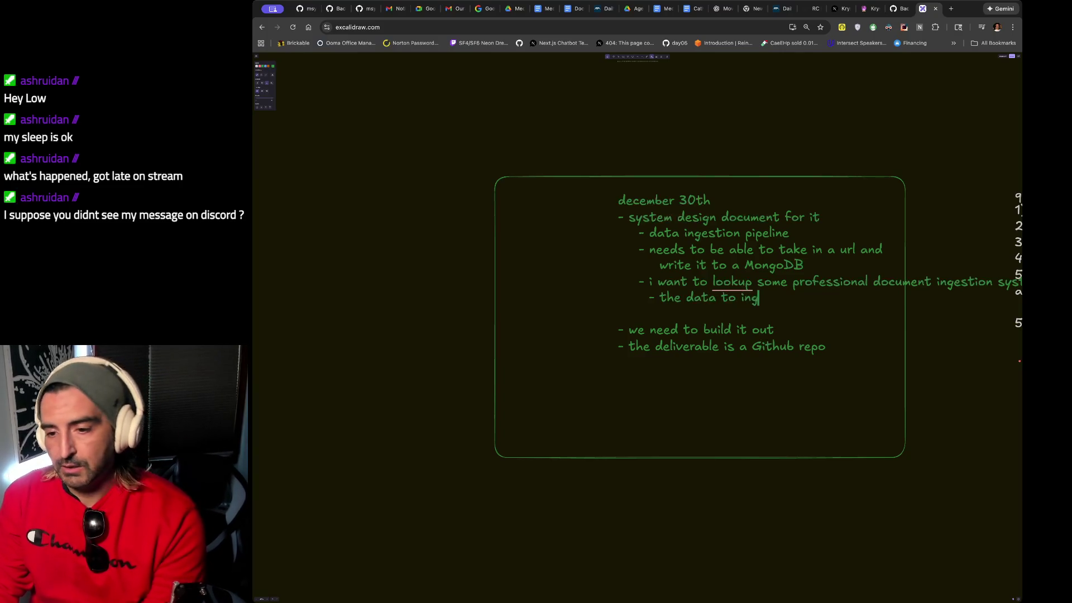
type("est is")
key("BackSpace")
key("BackSpace")
type("comes from two source")
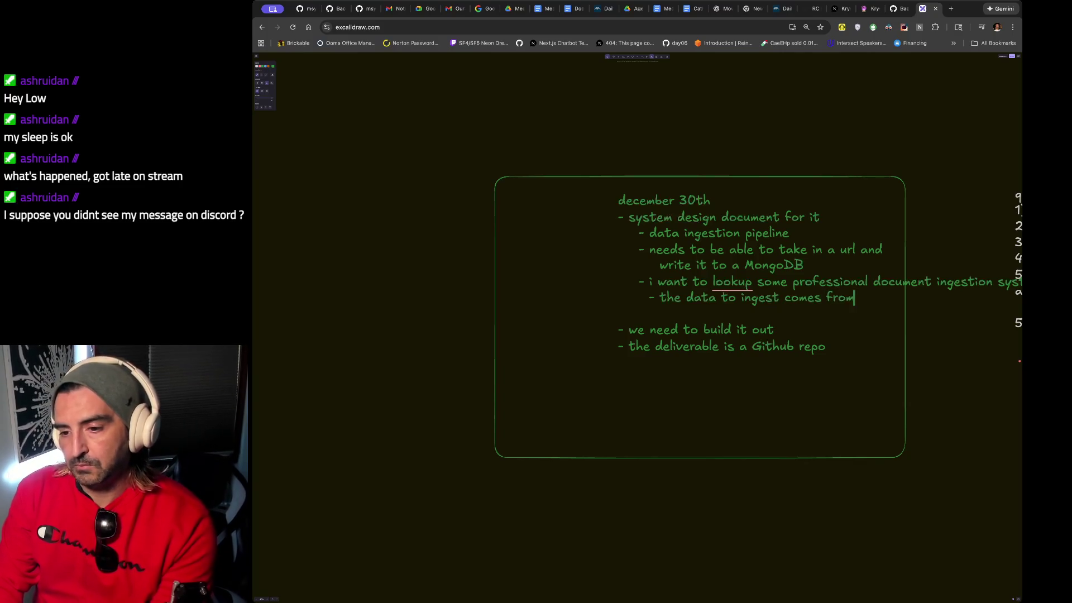
type("s")
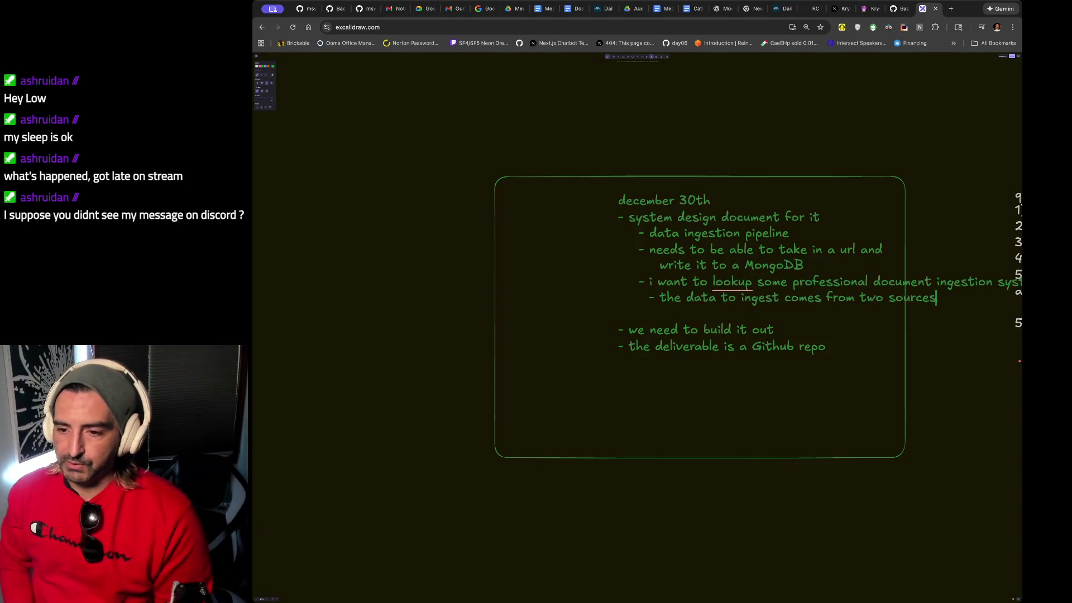
Nest 'wants a third source (exists as a book)' under the two-sources note.
key("Return")
type("- the")
key("BackSpace")
key("BackSpace")
key("BackSpace")
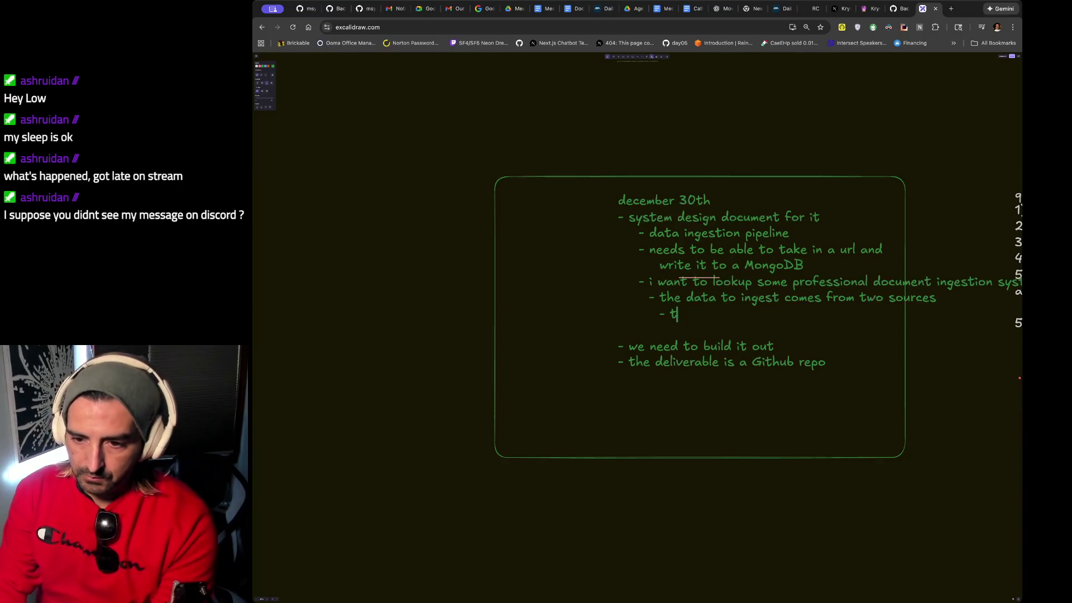
type("wants a third sorce")
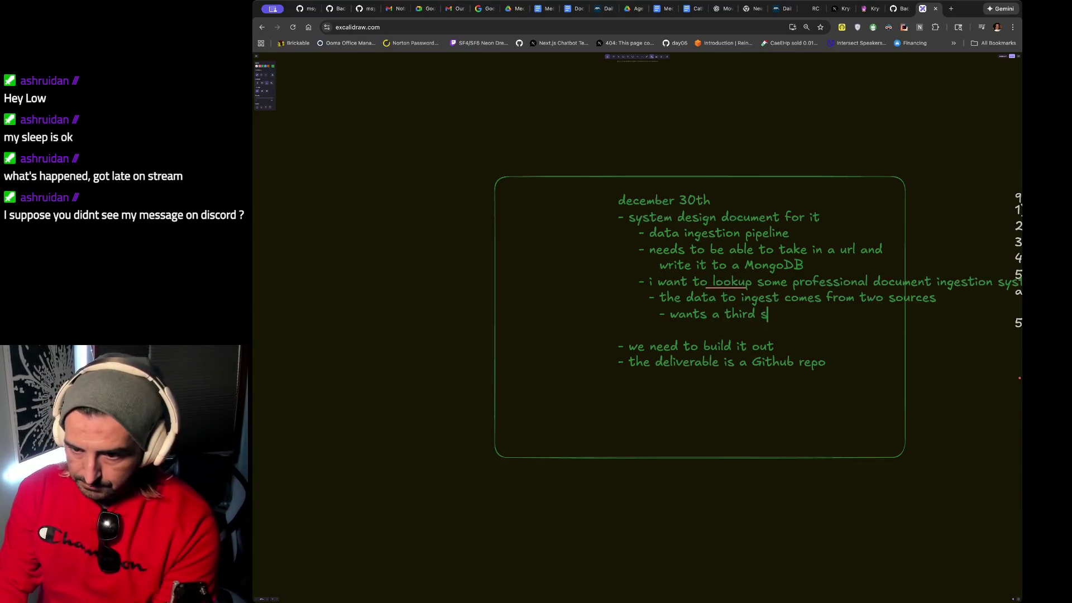
key("BackSpace")
key("BackSpace")
key("BackSpace")
type("urce ")
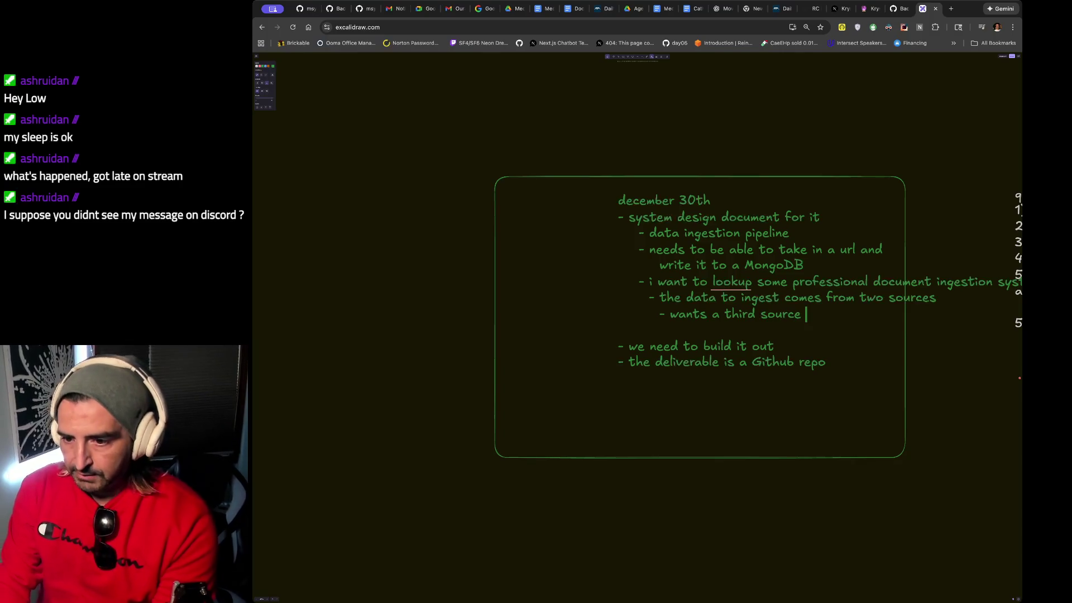
type("(exists as ")
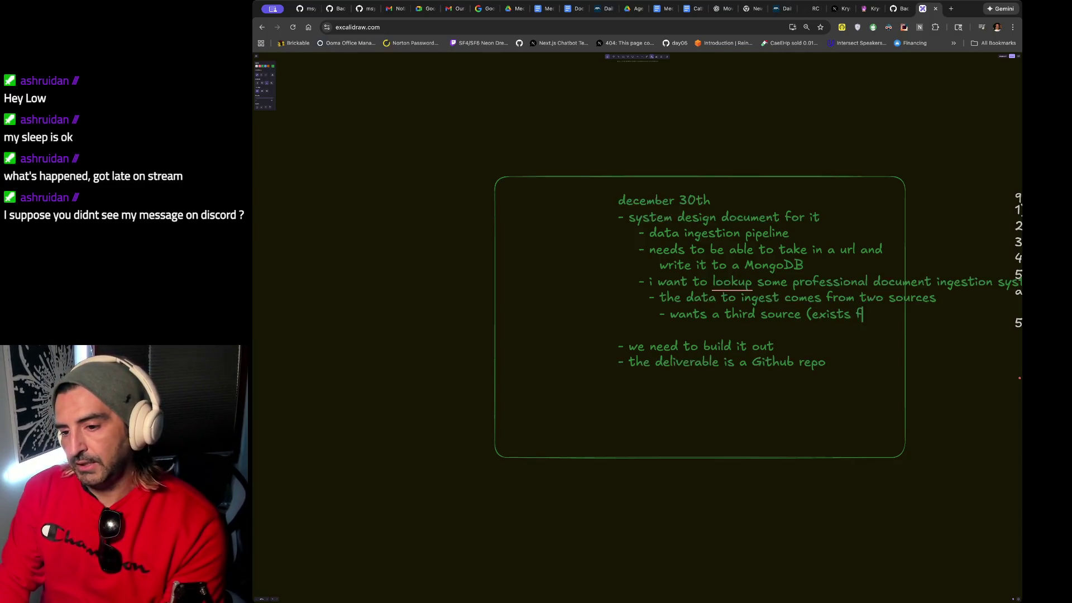
type("a bo")
key("BackSpace")
type("ook")
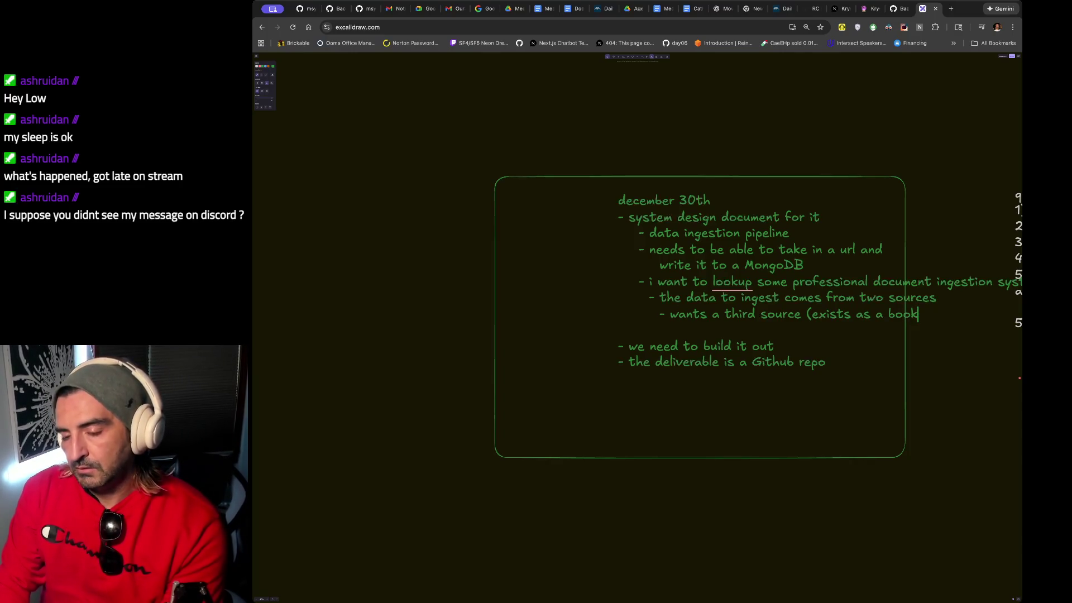
key("BackSpace")
type("k)")
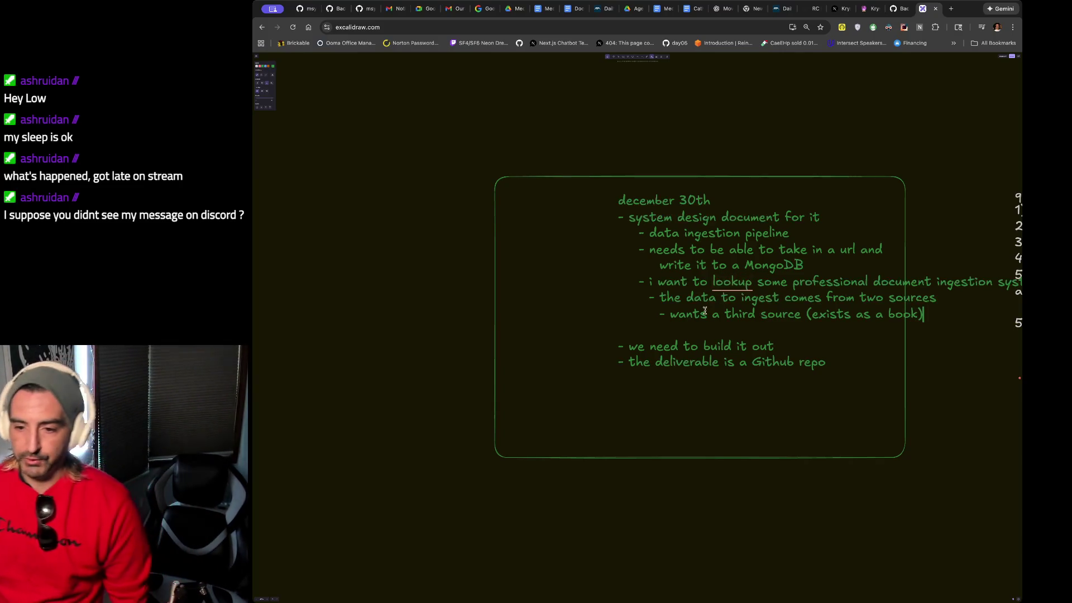
left_click_drag(682, 297, 936, 299)
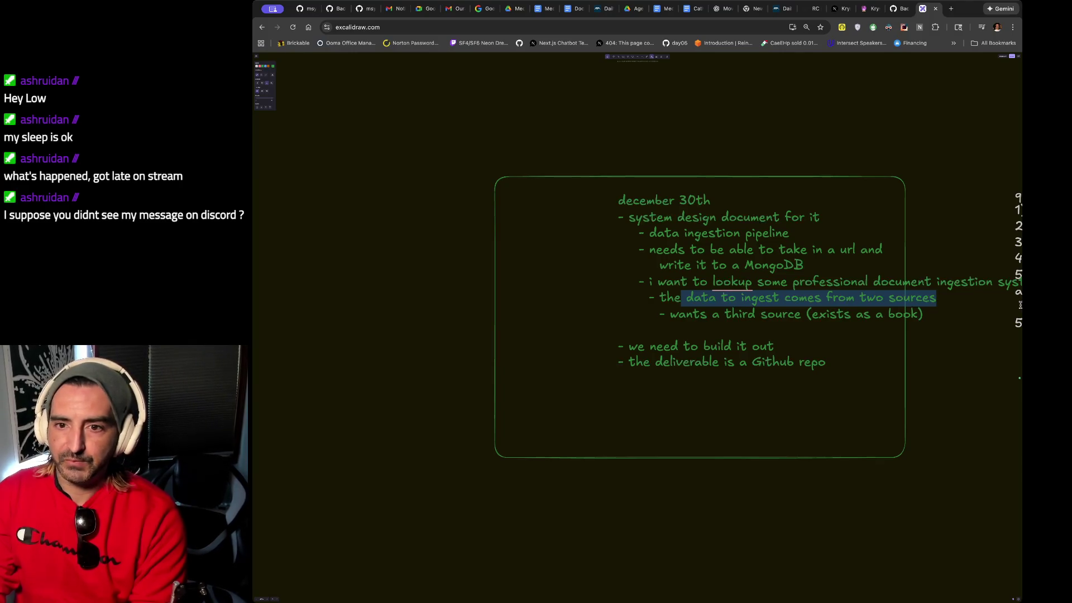
Search 'daily surf report' and view the Surfline forecast rows.
key("ctrl+t")
type("daily s")
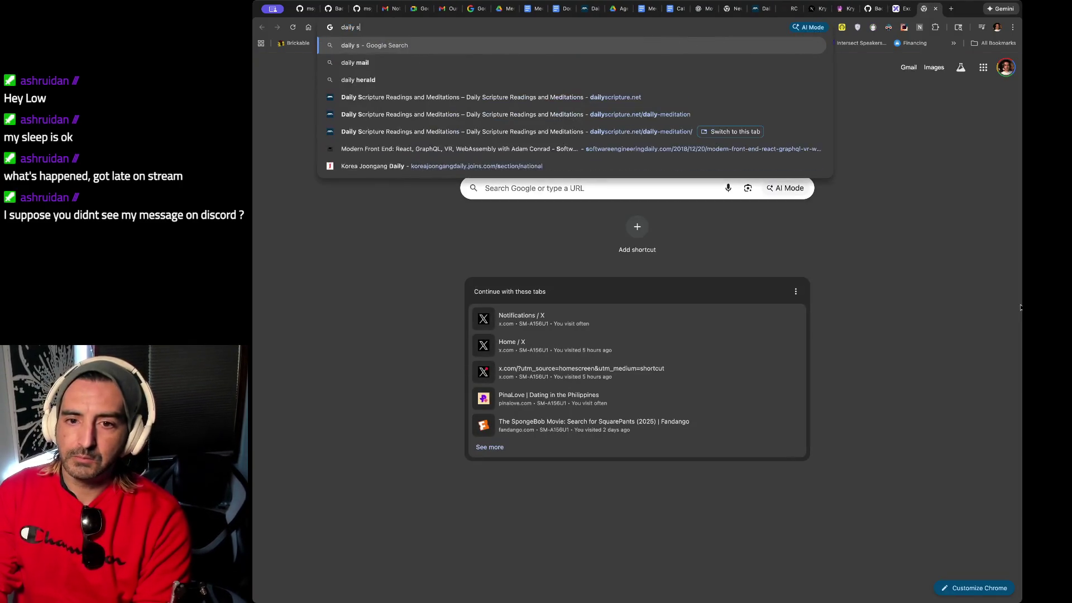
type("urf report")
key("Return")
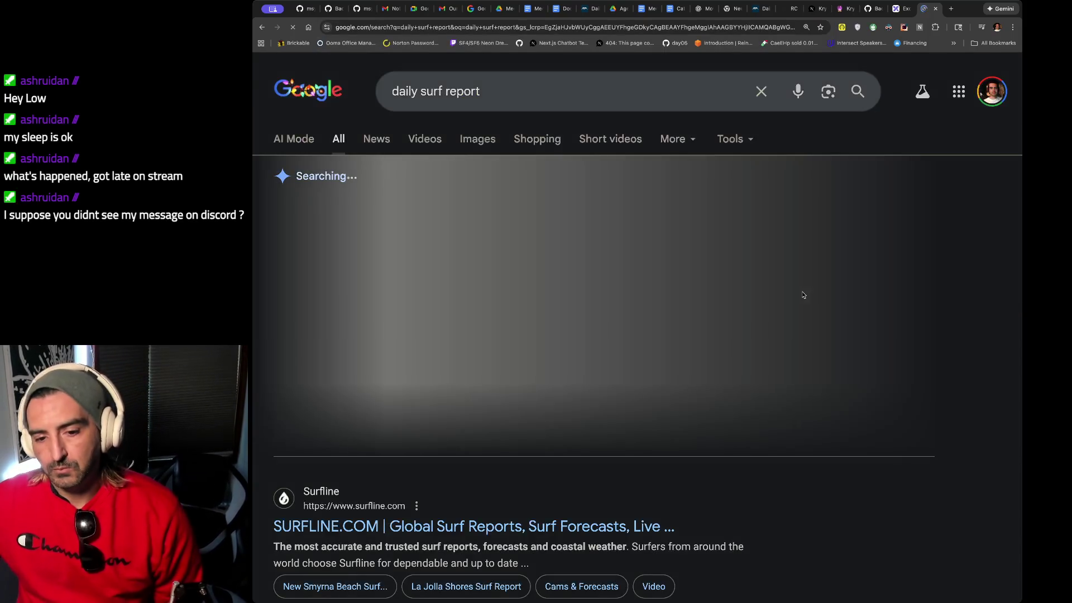
scroll(793, 346, "down", 7)
left_click(457, 164)
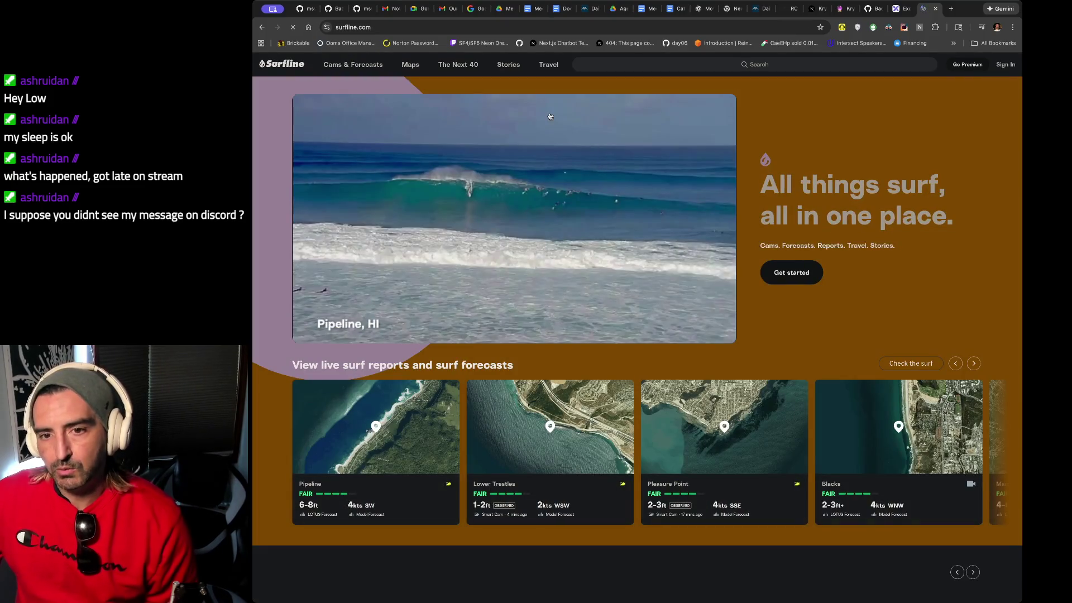
scroll(399, 228, "down", 7)
scroll(400, 228, "down", 1)
left_click_drag(388, 172, 430, 352)
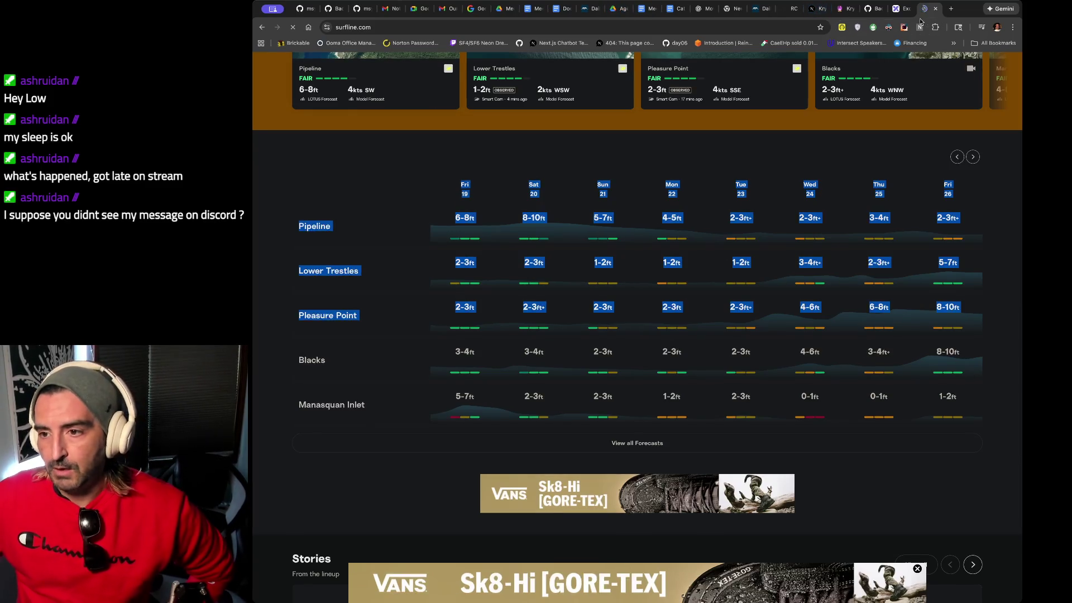
Return to the Excalidraw notes and select the third-source line.
left_click(898, 9)
double_click(719, 279)
left_click_drag(669, 314, 902, 321)
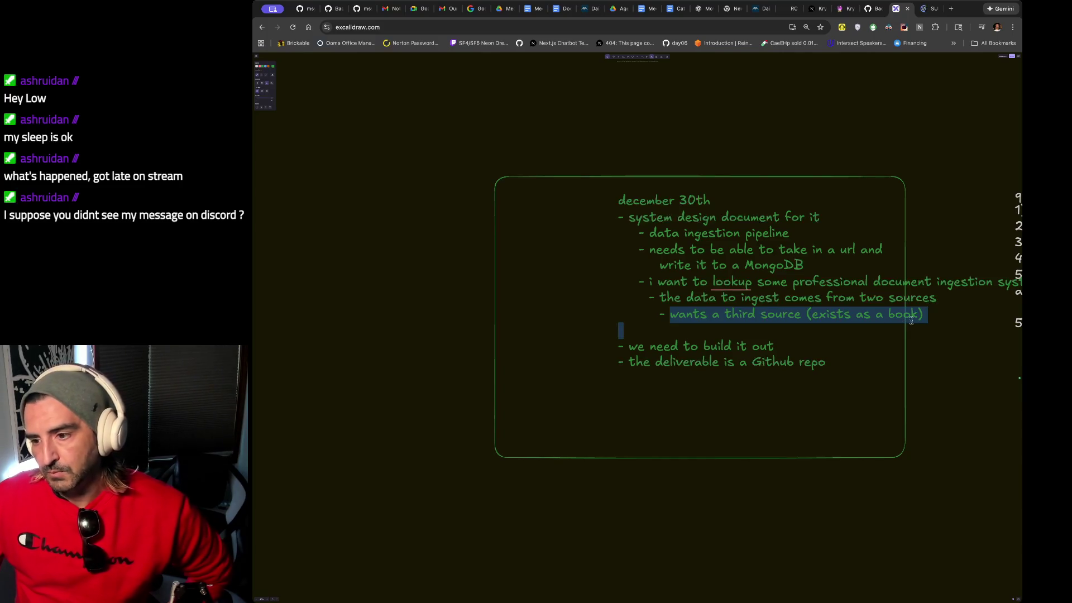
key("super+Tab")
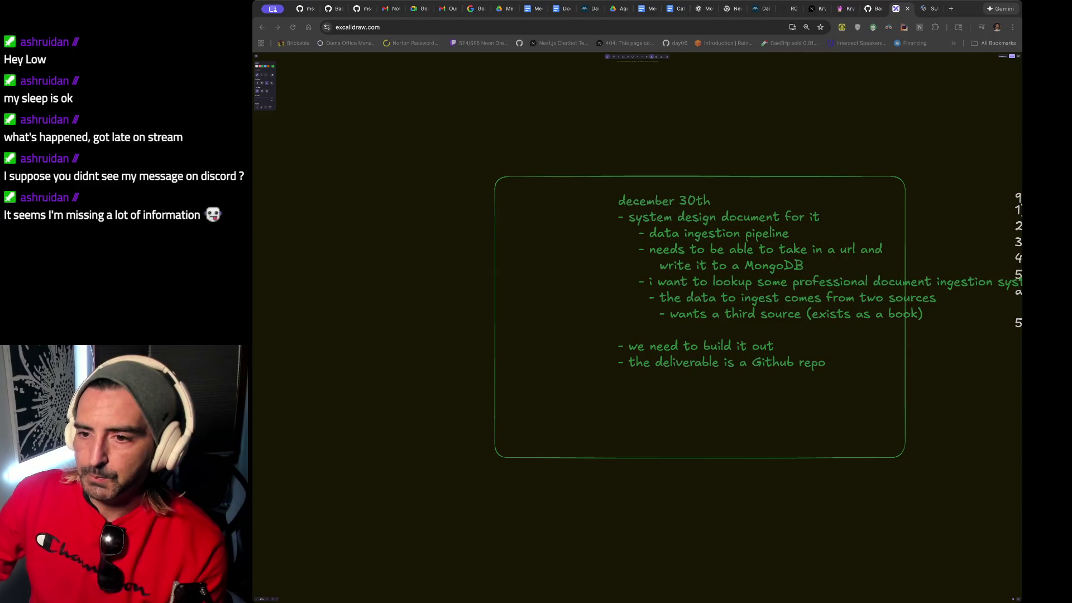
scroll(644, 138, "down", 5)
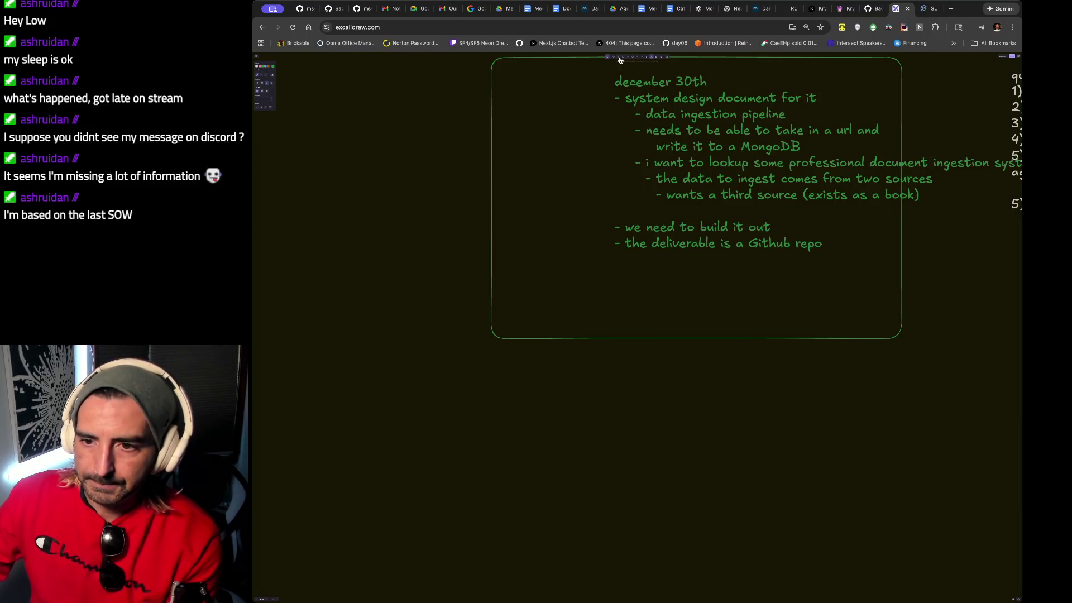
Draw a small rounded box under the notes and type 'word' inside it.
left_click(624, 60)
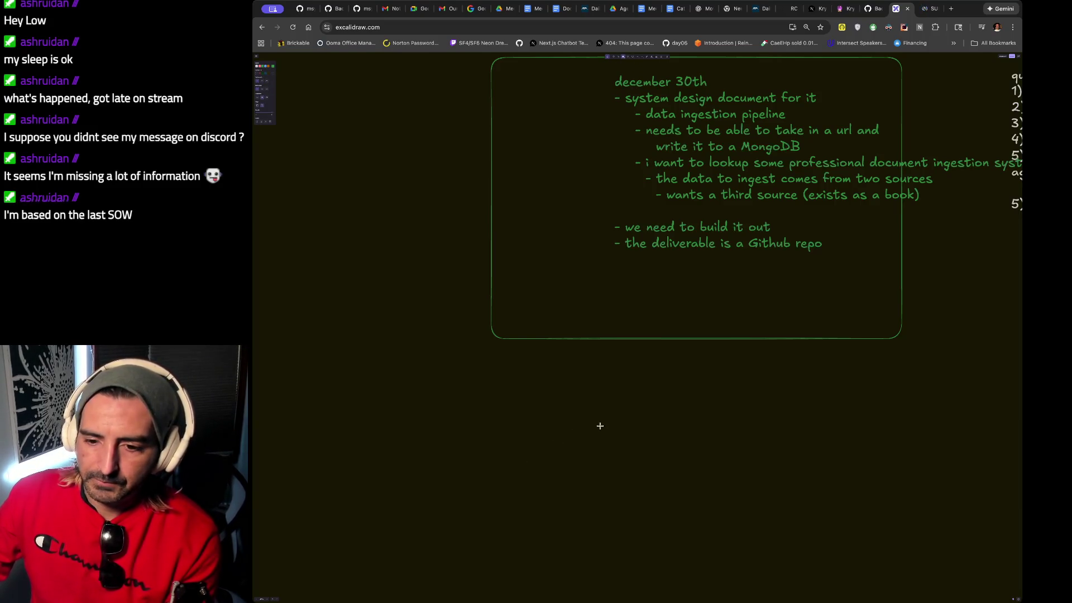
left_click_drag(578, 404, 651, 467)
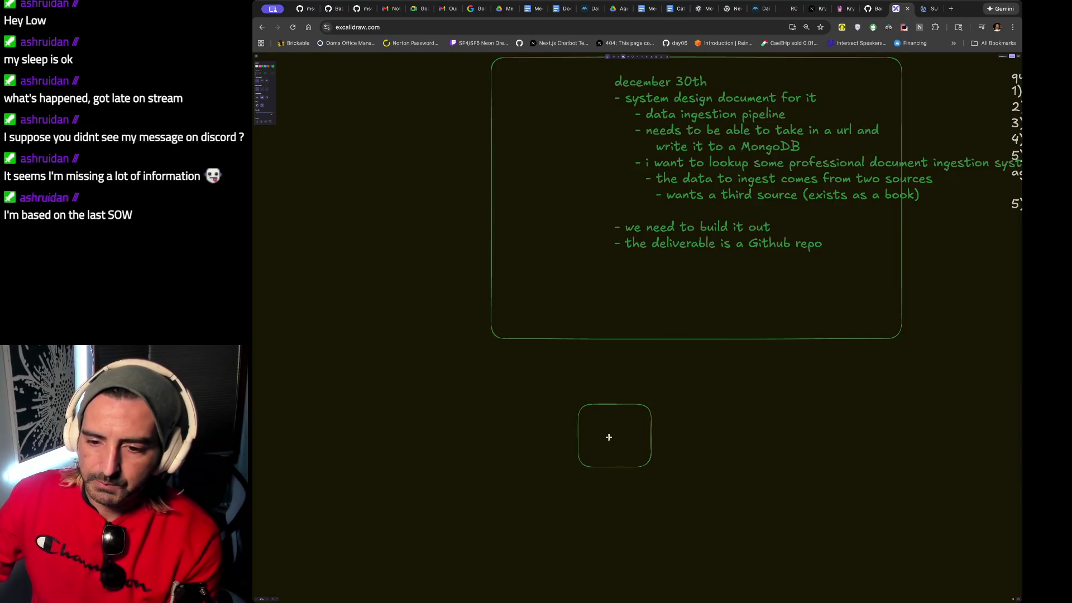
left_click(649, 59)
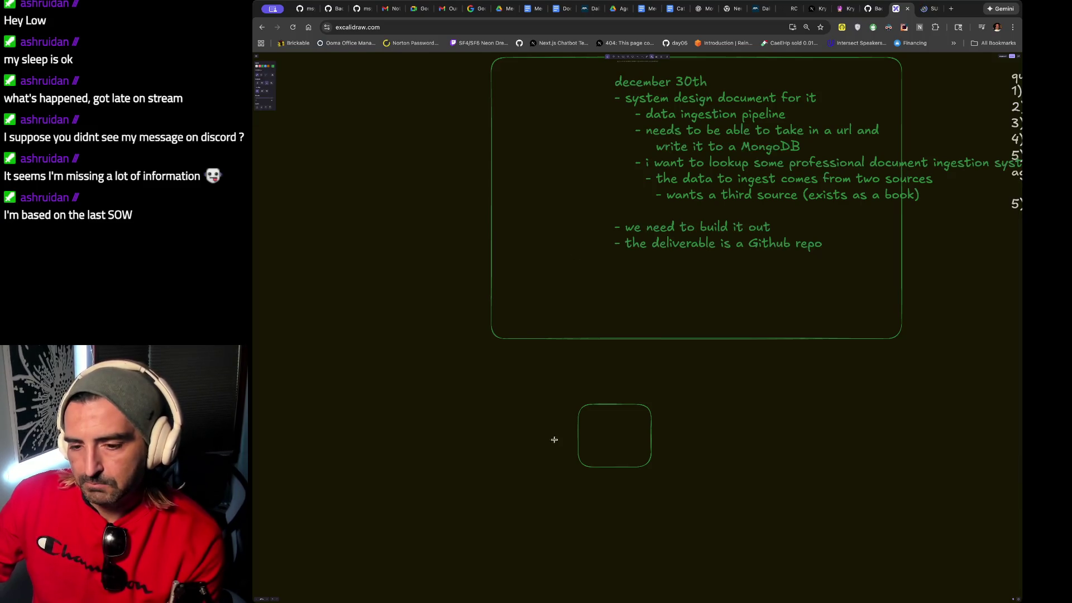
left_click(603, 416)
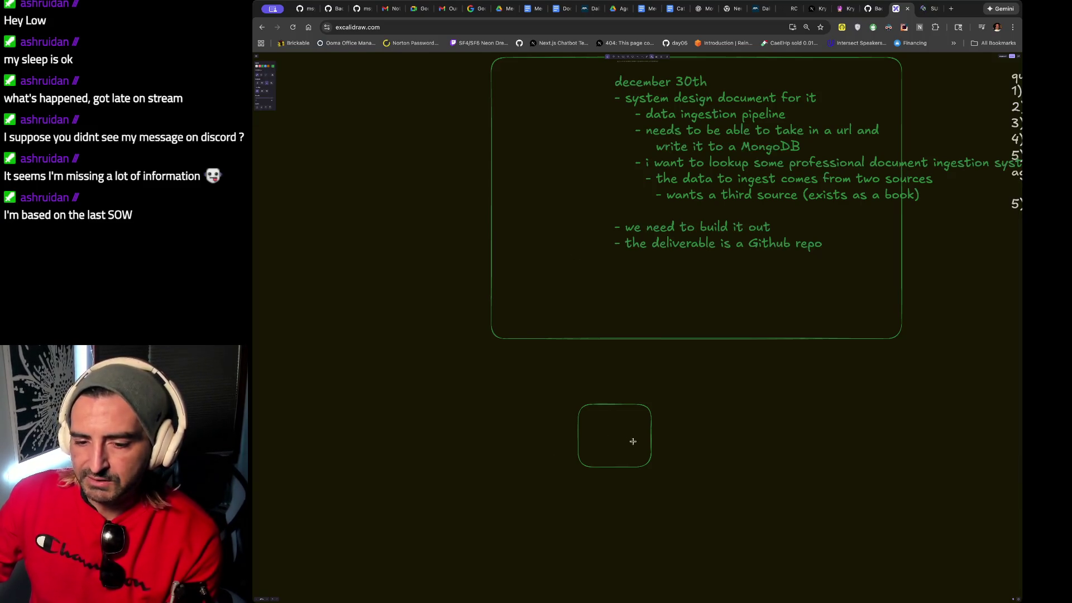
type("word")
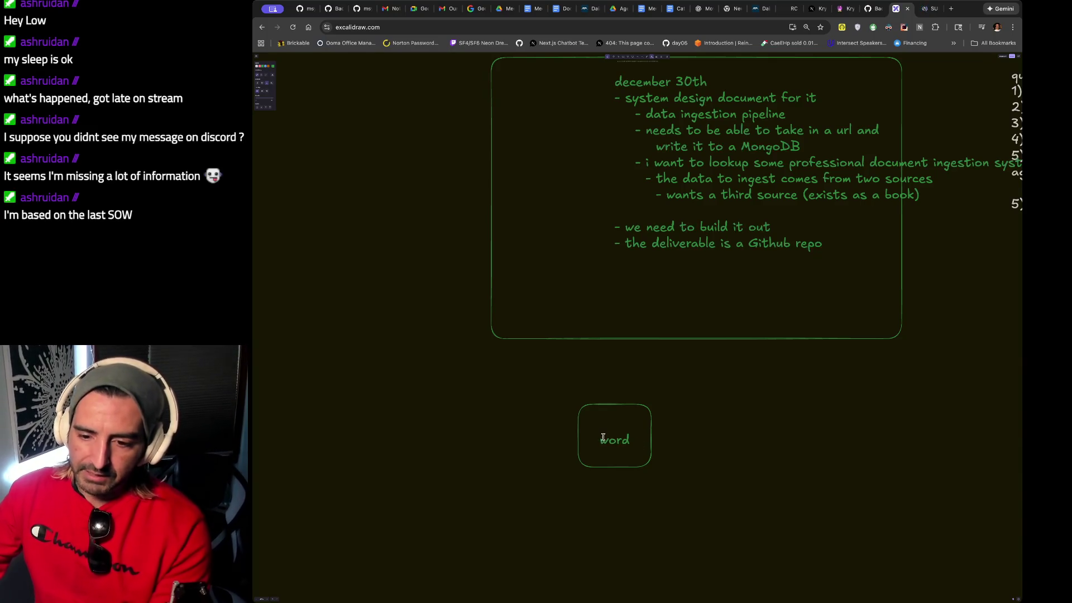
Replace 'word' with 'Design Document for the Data Ingester' in the small box.
double_click(601, 436)
key("BackSpace")
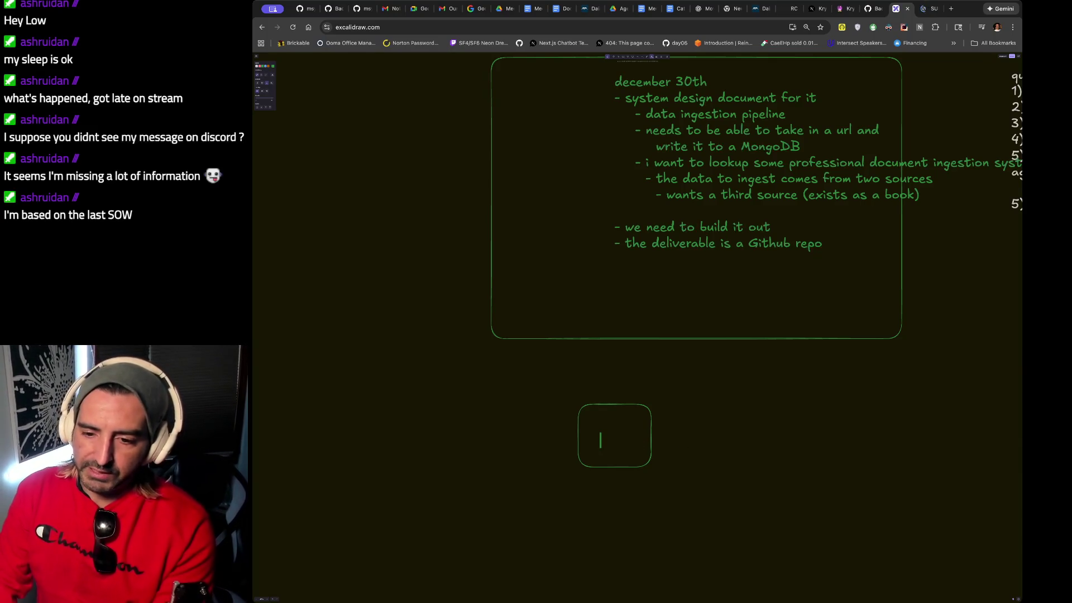
type("Design Document for th")
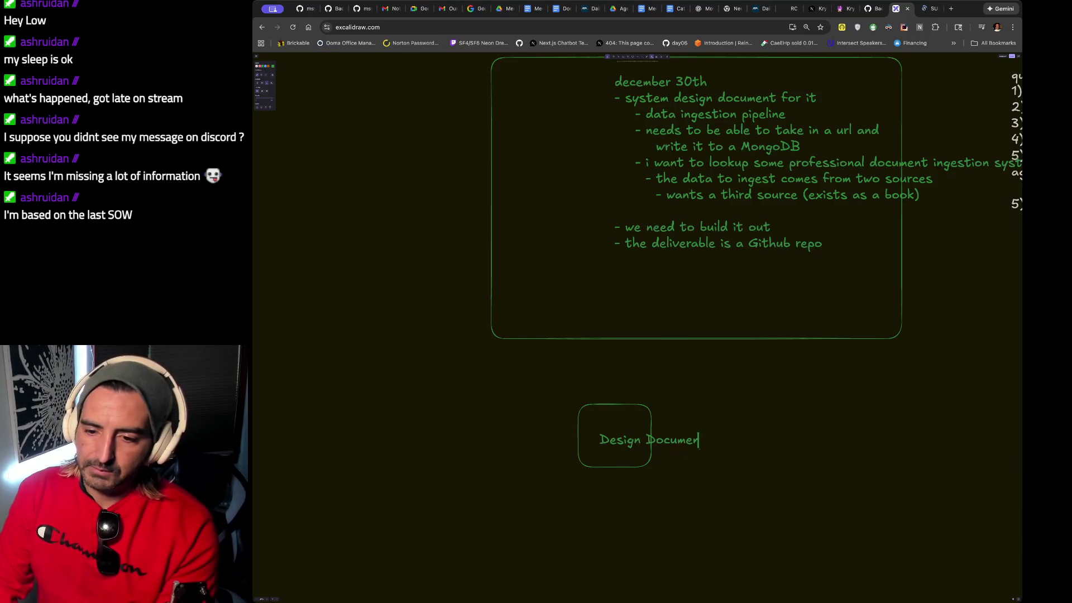
type("e")
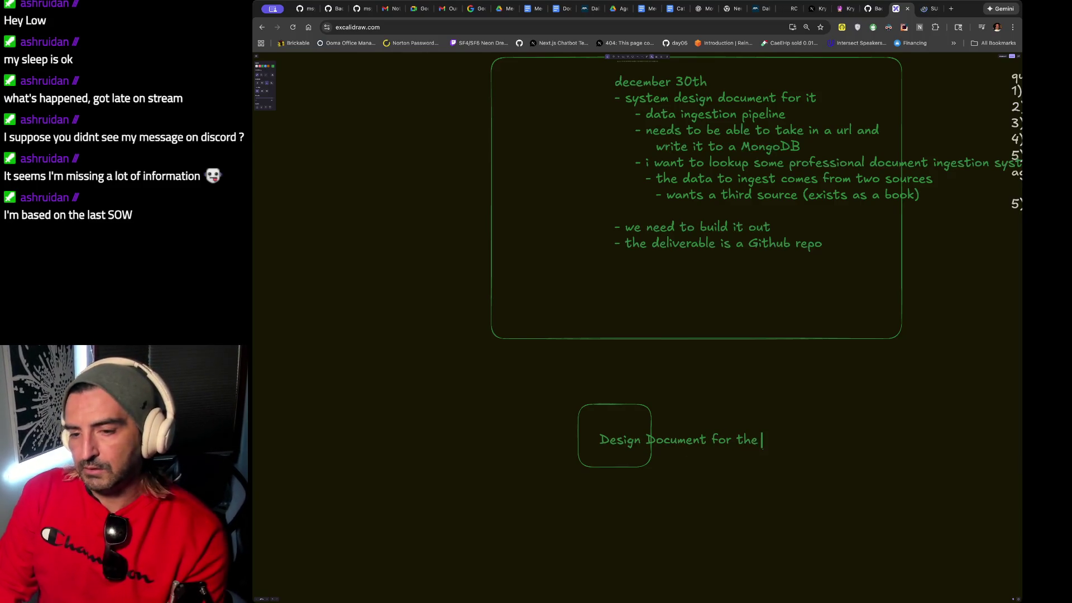
type(" Data Ingester.")
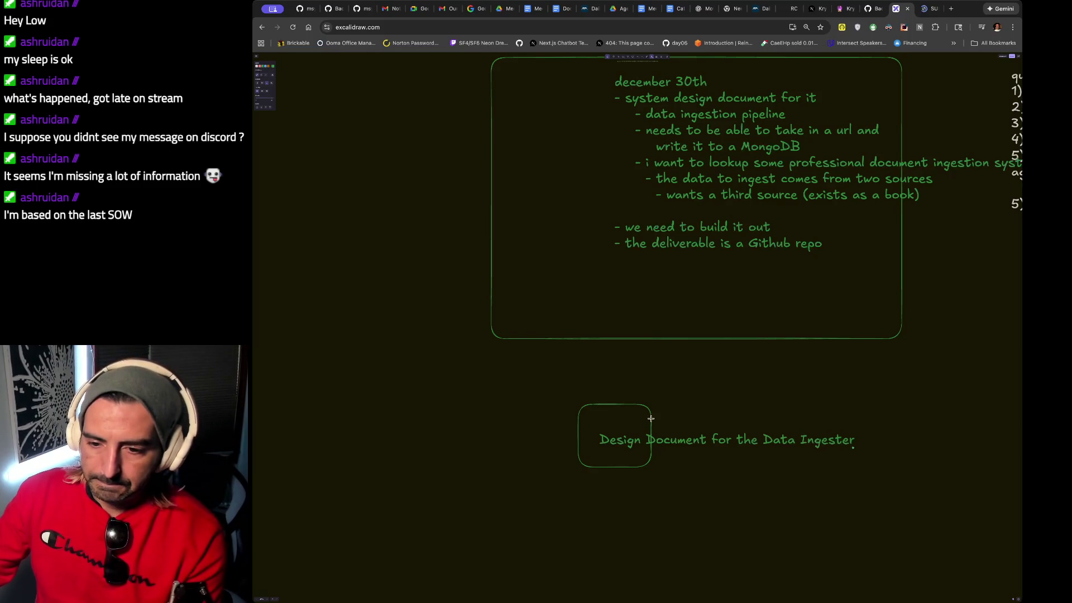
left_click(647, 421)
double_click(651, 424)
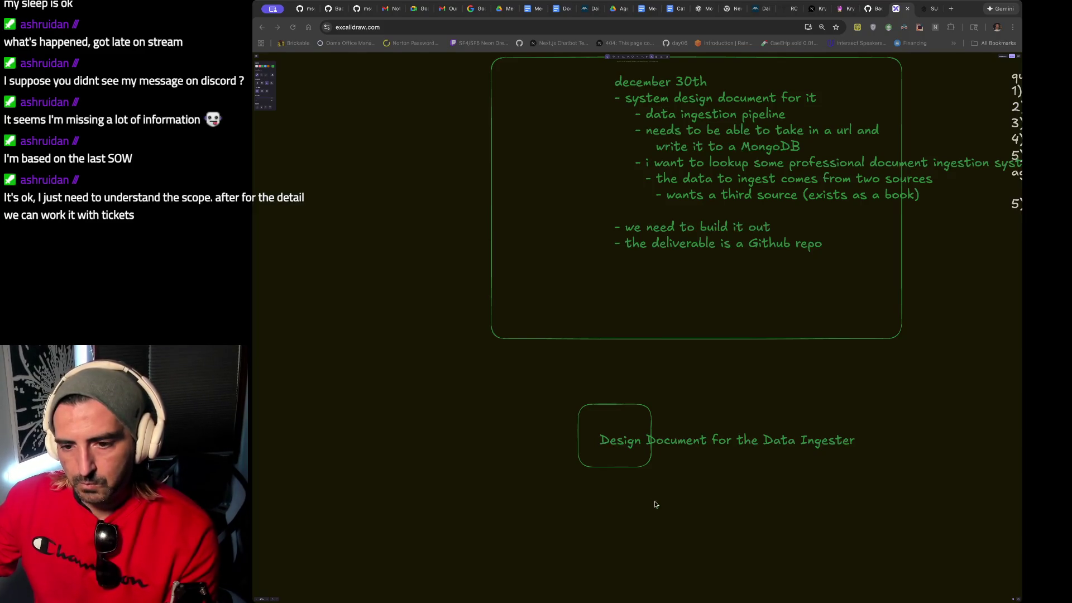
Load the pasted Intro to Agent Builder YouTube video in a new tab.
key("ctrl+t")
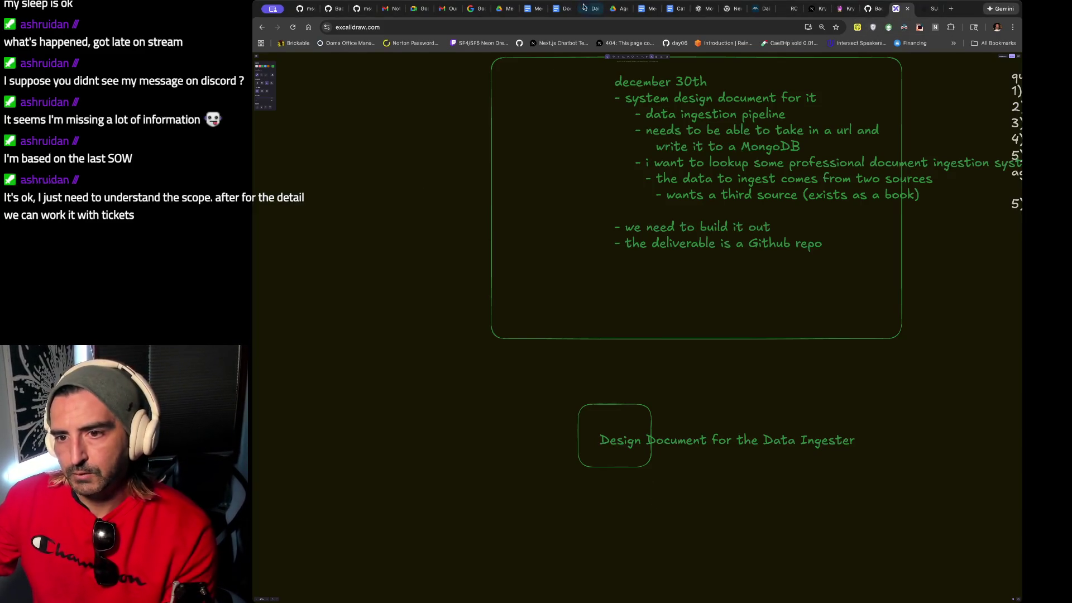
type("yo")
key("Return")
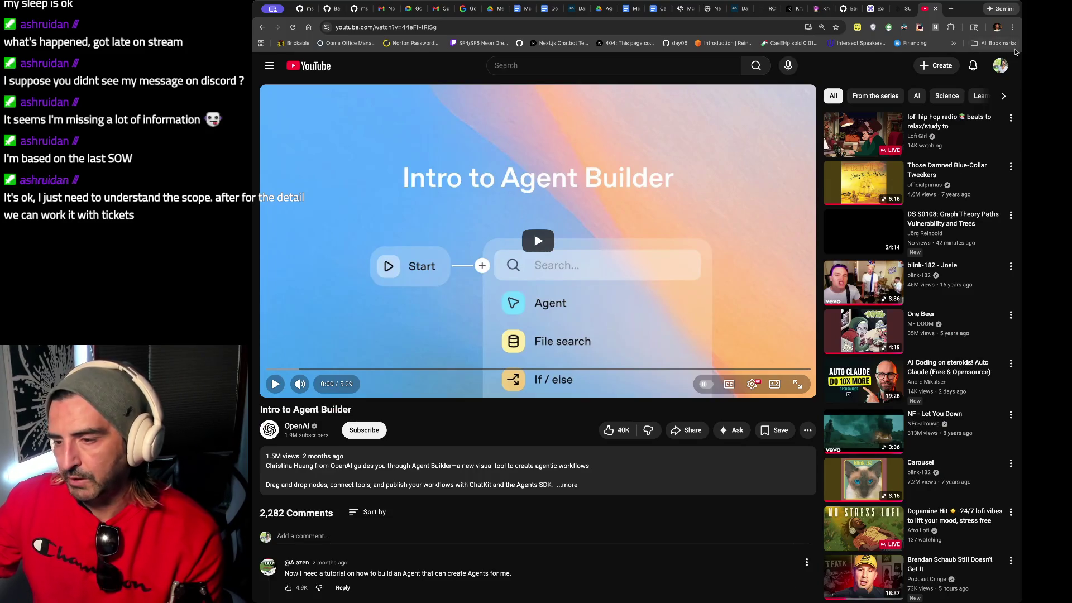
Go to the 'The Manual for The Western Male' channel page from the account menu.
left_click(999, 66)
left_click(920, 114)
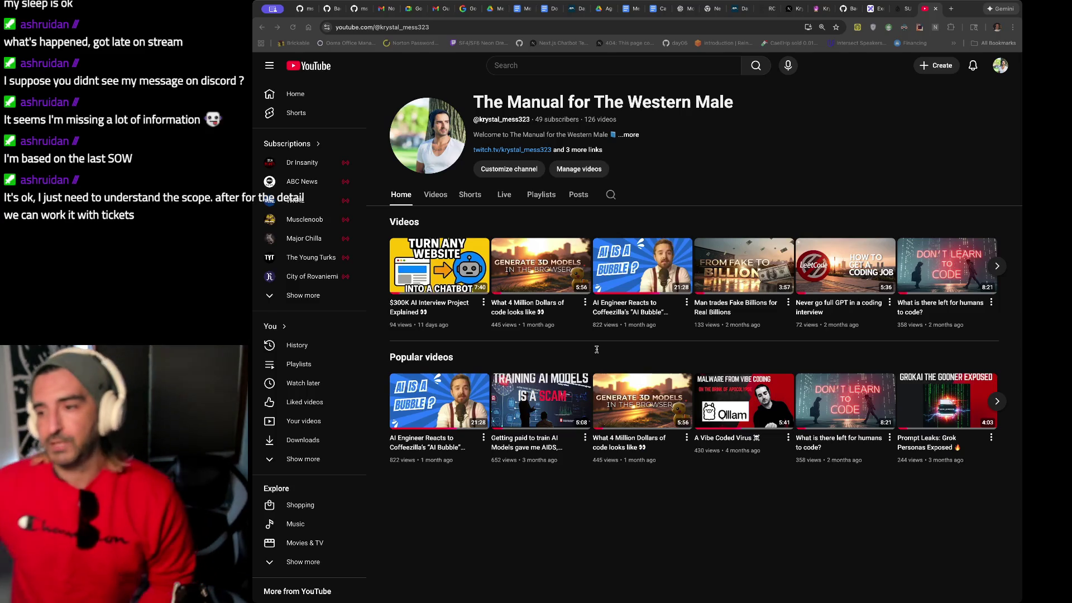
Open a fresh Chrome tab on the Google start page, discarding an earlier extra tab.
left_click(951, 8)
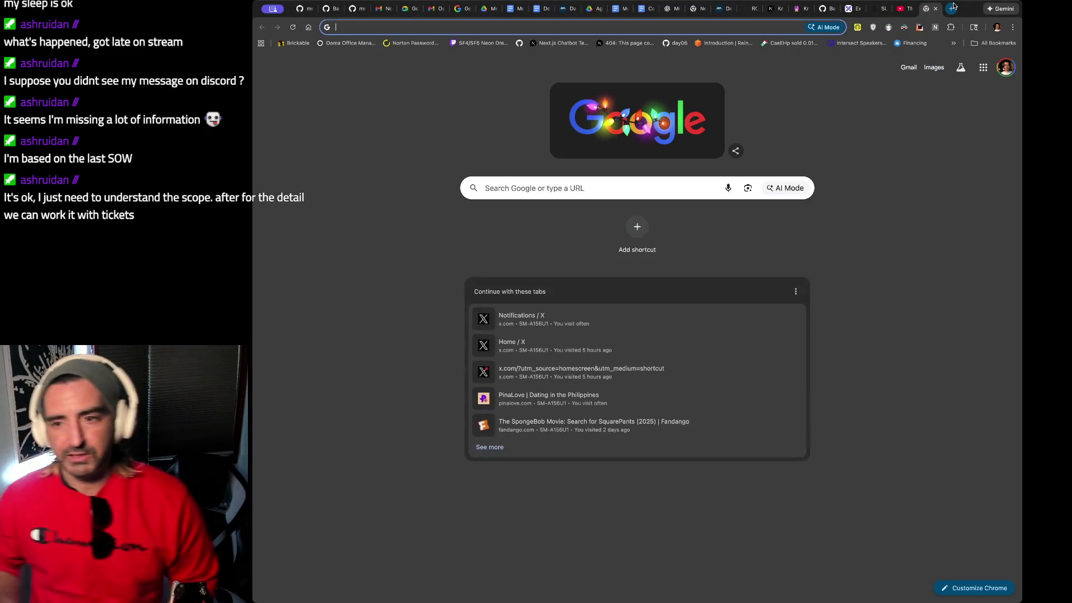
left_click(935, 9)
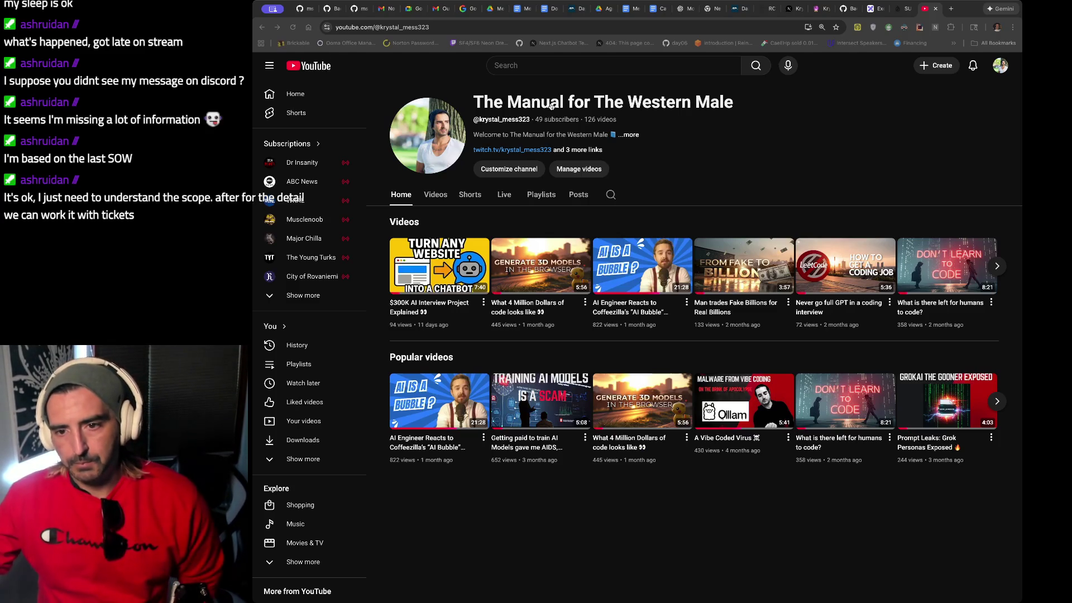
left_click(971, 17)
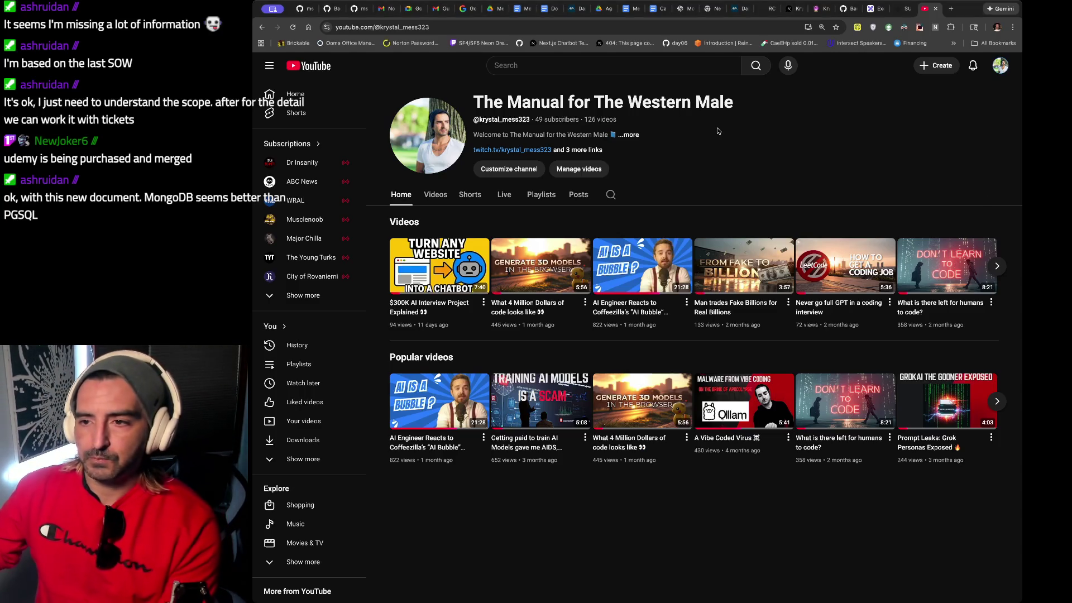
key("ctrl+t")
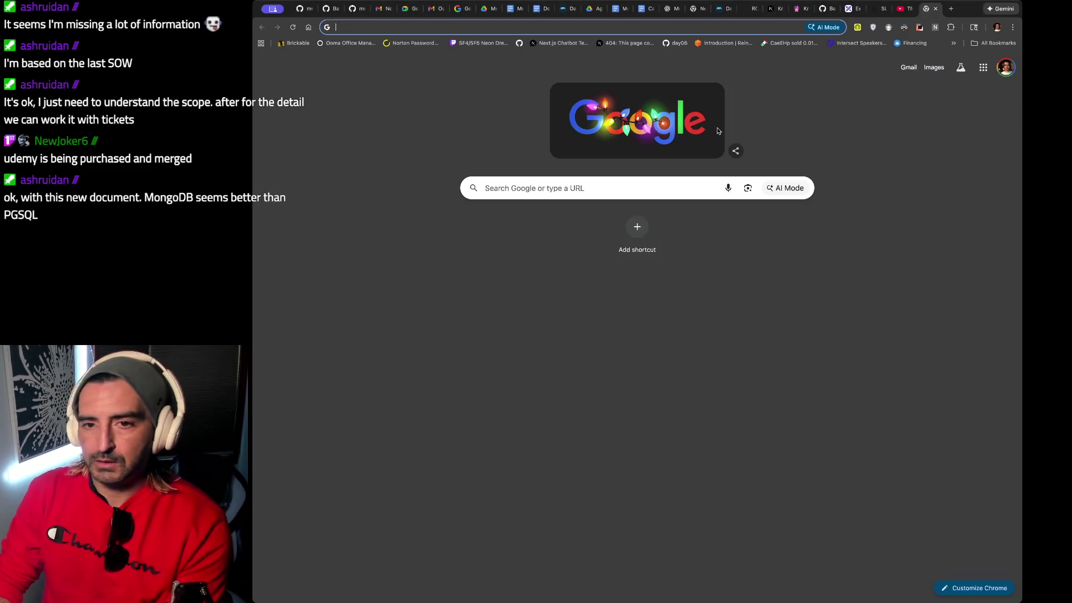
Search Google for 'udemy purchased' and open the Reddit post about Coursera buying Udemy.
type("udemy purchased")
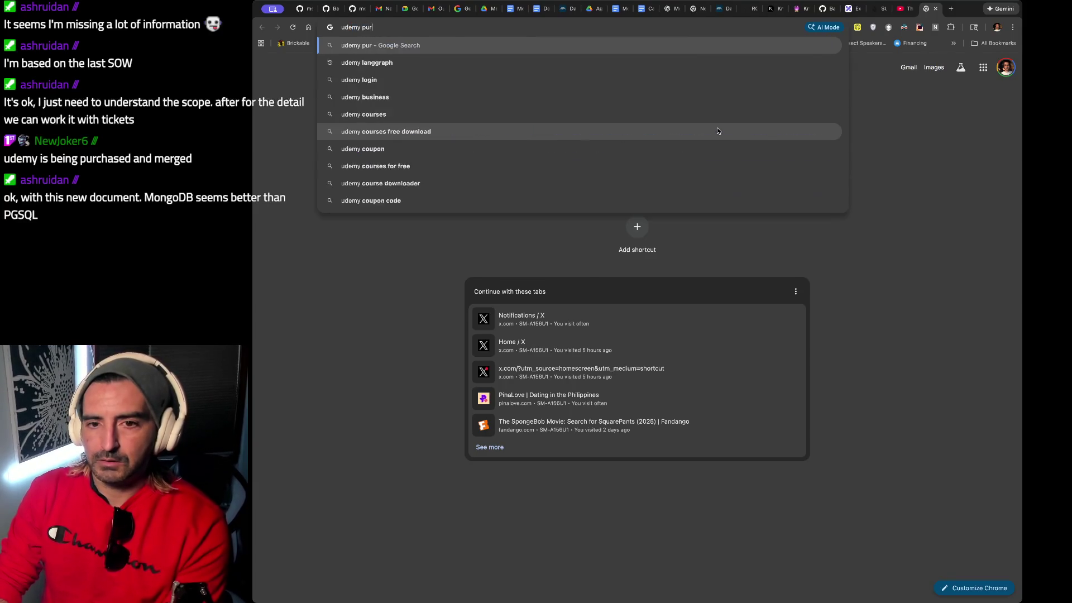
key("Return")
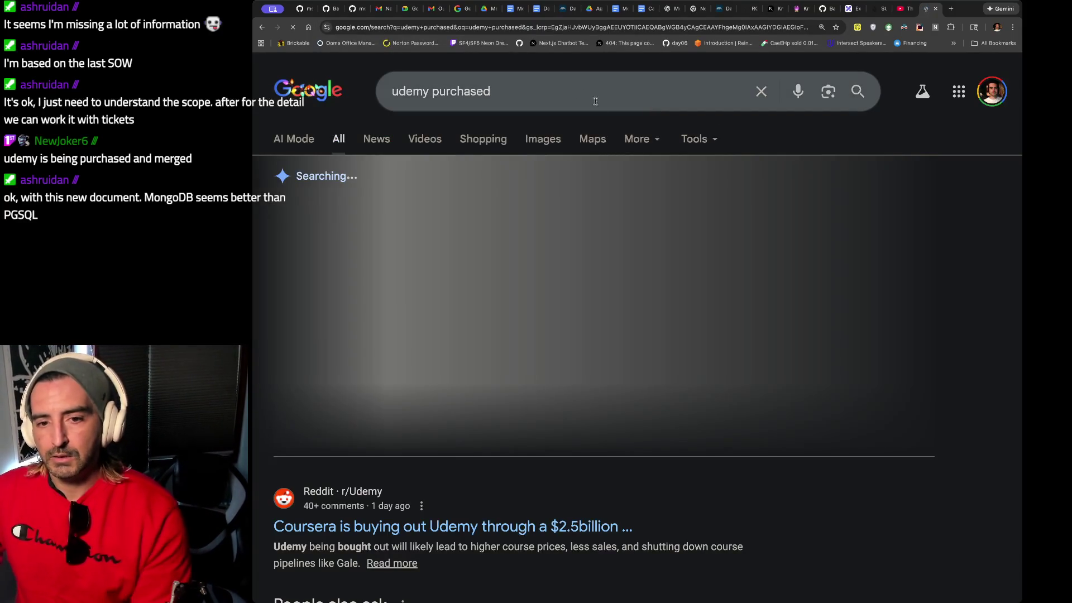
scroll(578, 93, "down", 4)
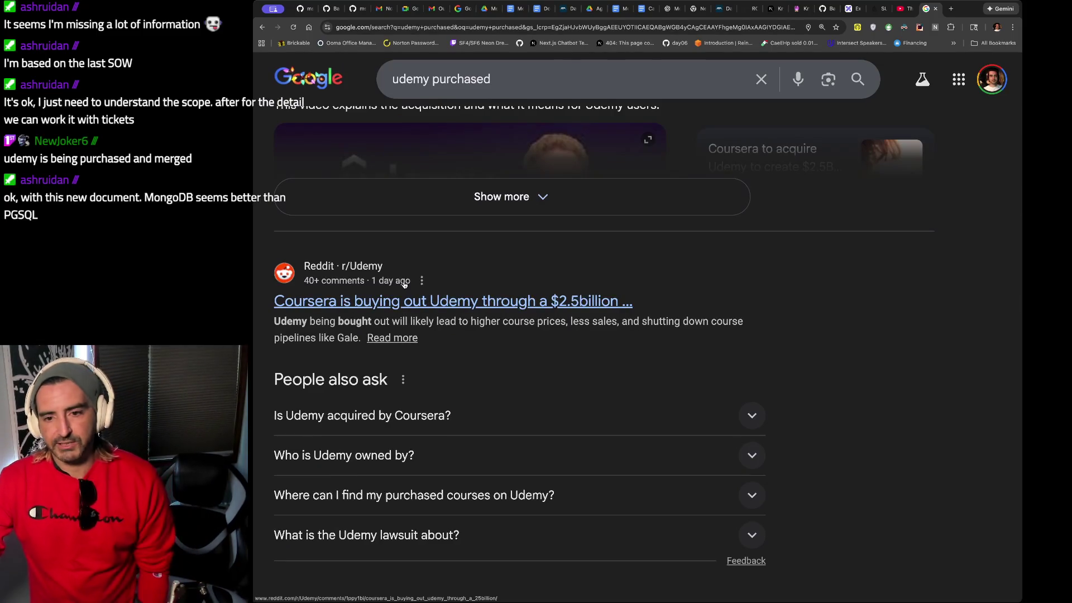
left_click(430, 301)
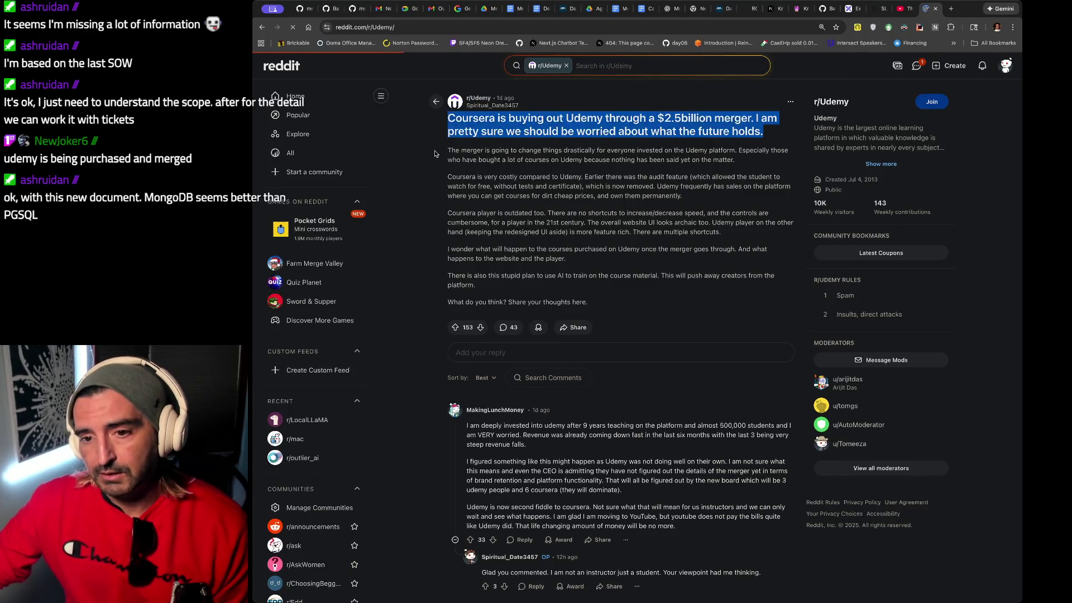
Go back to the 'udemy purchased' results and open the Reuters Coursera–Udemy article.
left_click(436, 101)
scroll(445, 152, "down", 5)
scroll(446, 153, "up", 5)
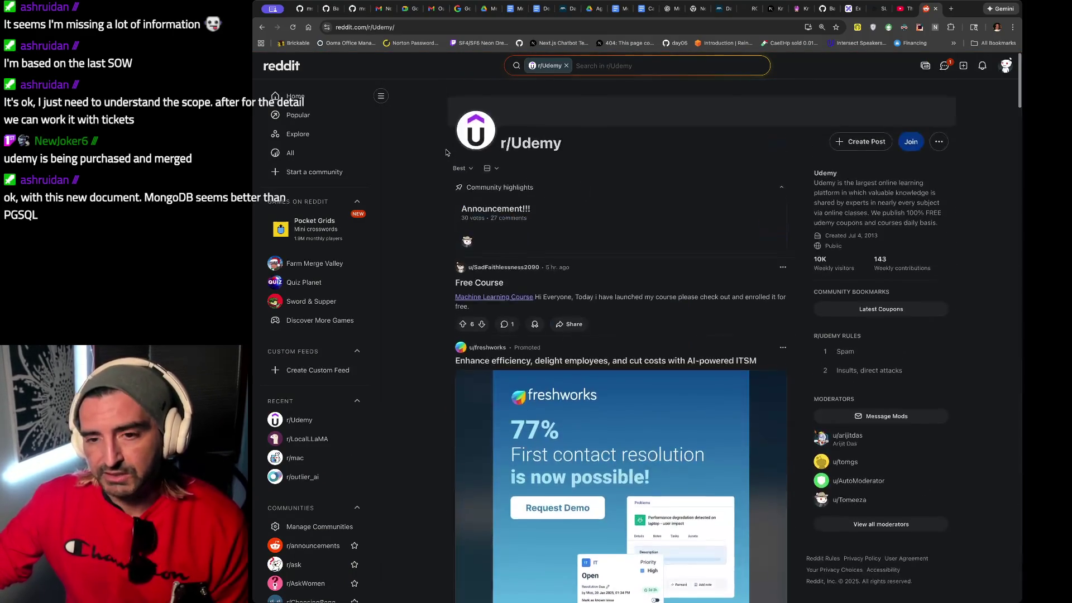
left_click(260, 27)
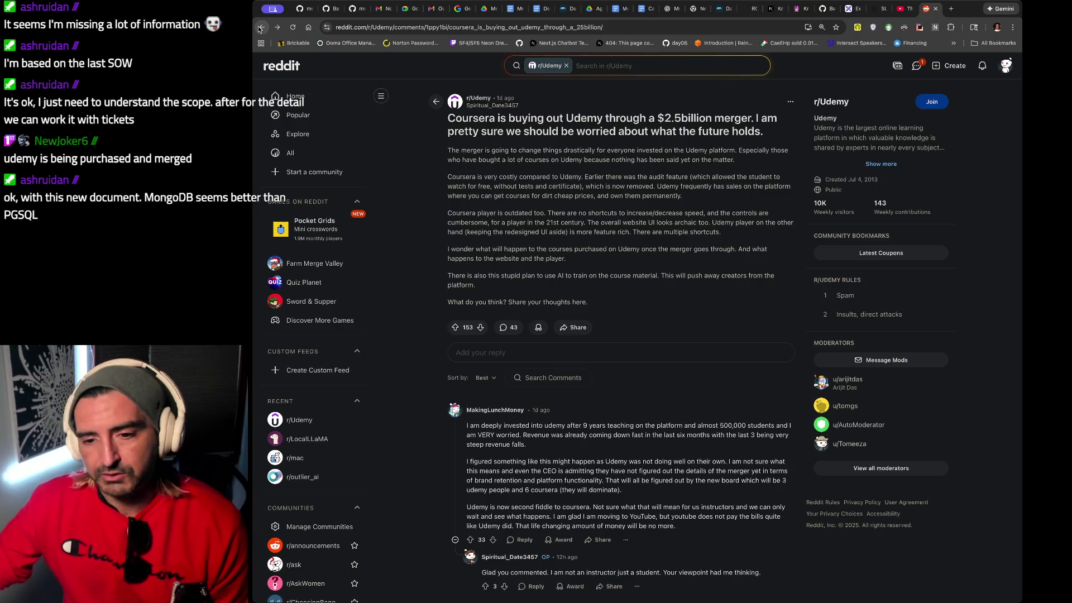
left_click(260, 27)
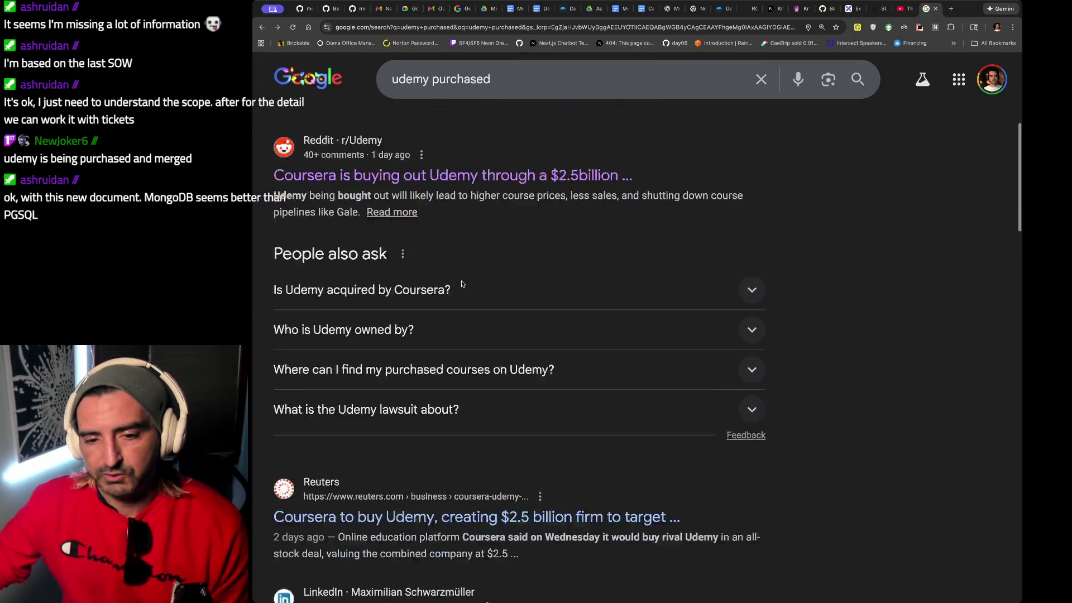
scroll(461, 284, "down", 5)
left_click(439, 279)
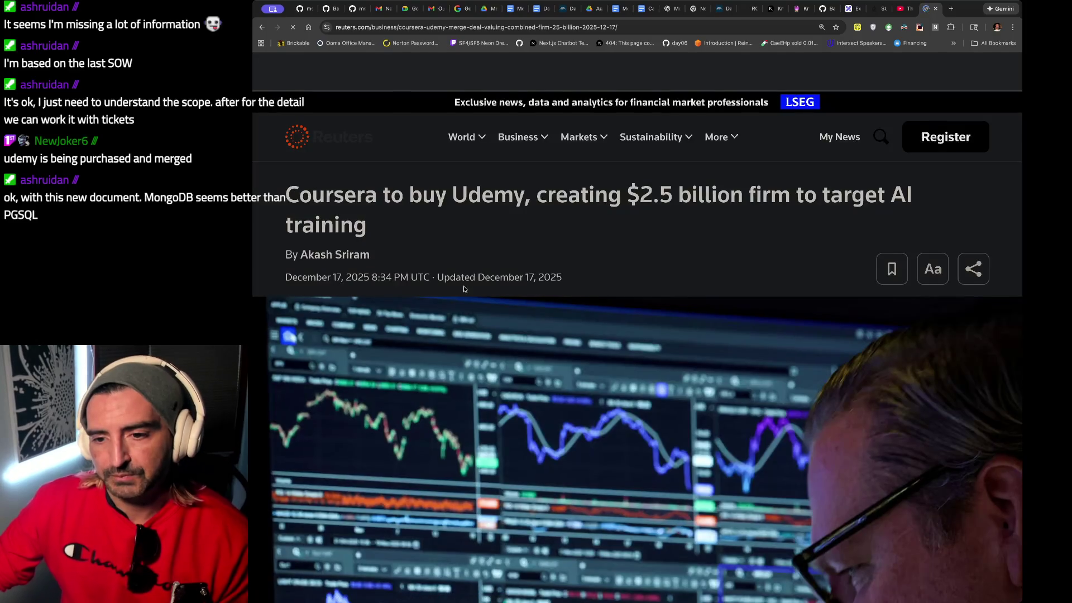
Select the Reuters headline, open the r/IndiaTech 'Coursera has acquired udemy' thread, then return to YouTube.
left_click_drag(365, 194, 443, 229)
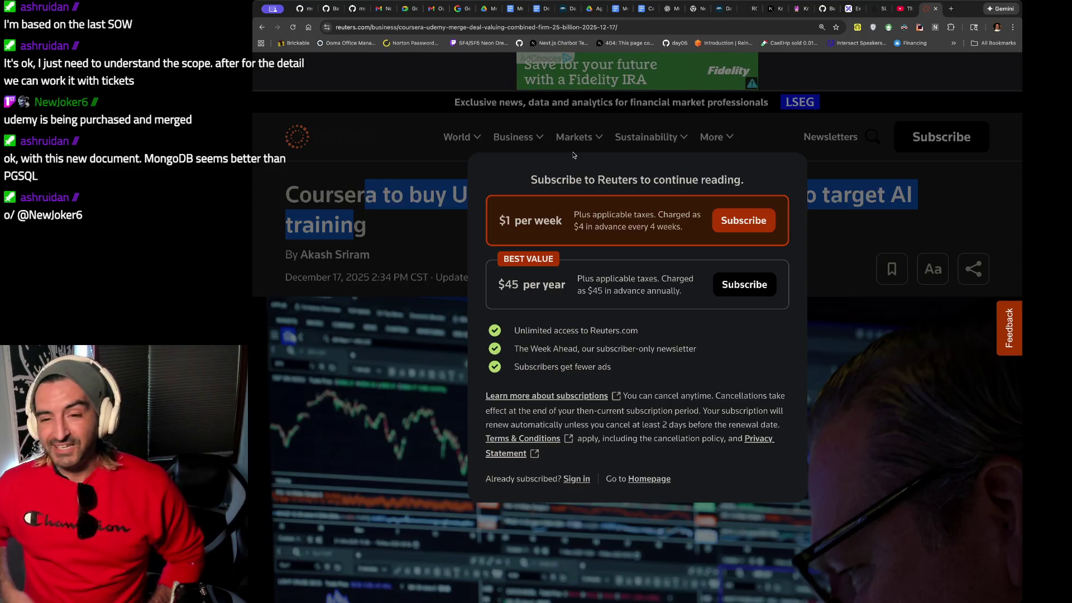
left_click(262, 27)
scroll(447, 312, "down", 2)
scroll(447, 317, "down", 5)
scroll(446, 317, "down", 4)
left_click(391, 266)
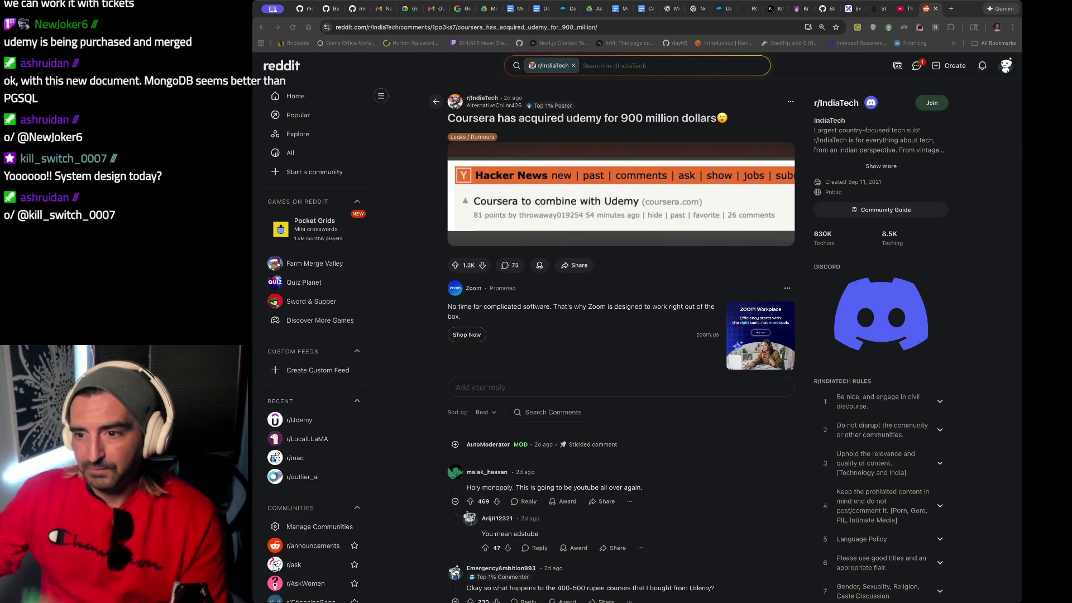
left_click(904, 8)
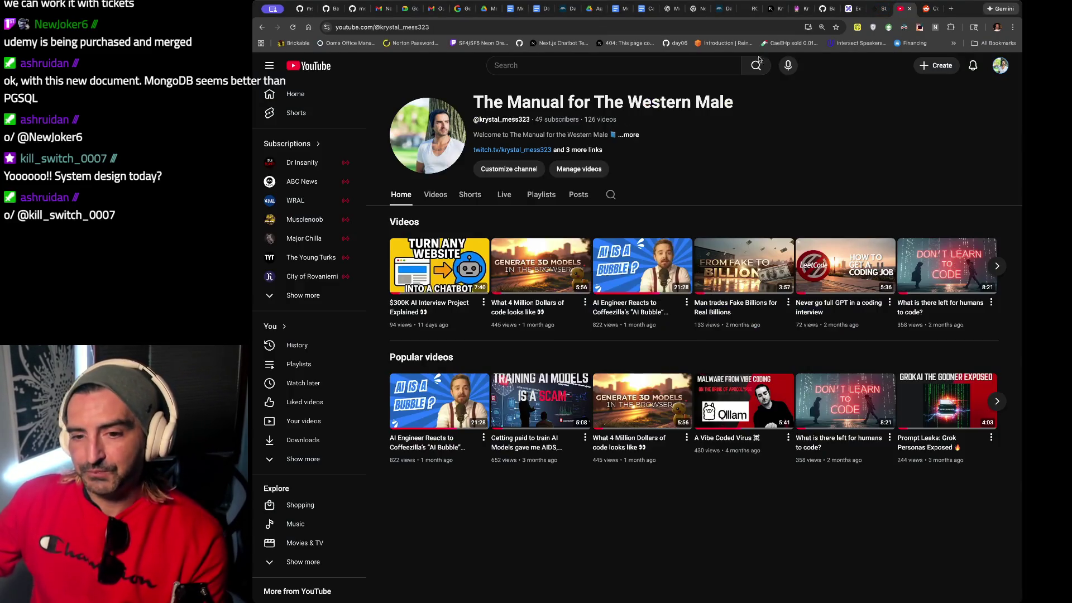
Load Discord, go to #music-recs, and open the shared 'We Bad Apples (2023 Remaster)' link.
left_click(600, 26)
type("discord")
key("Return")
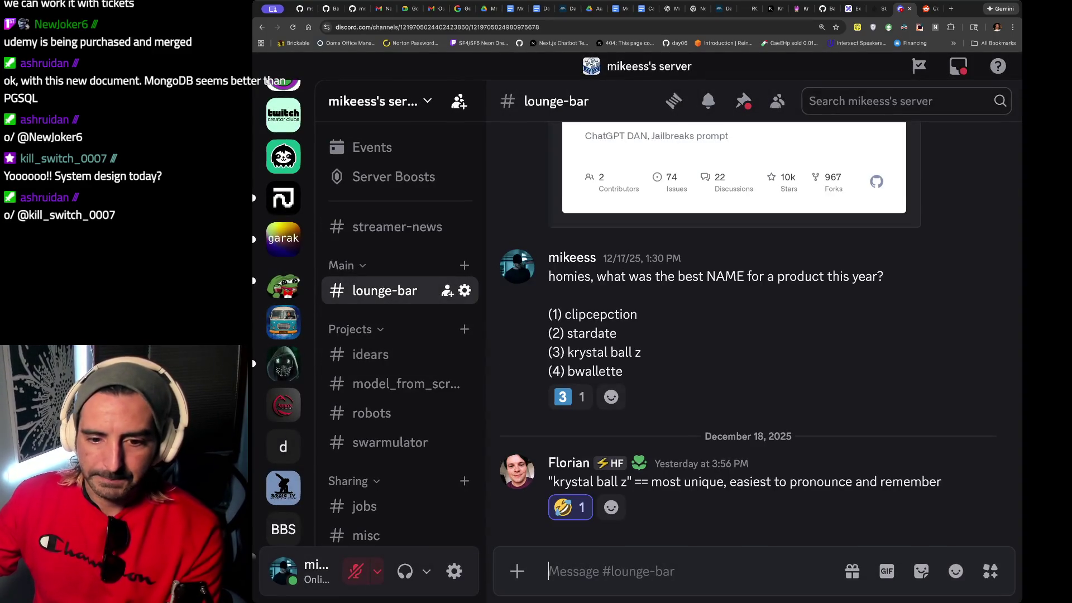
scroll(284, 446, "down", 3)
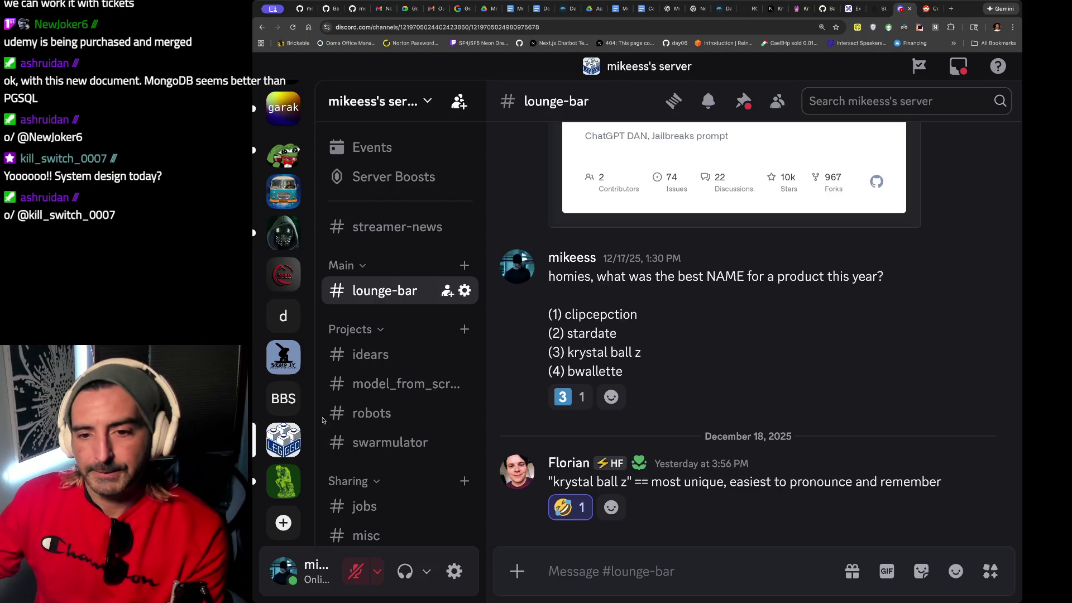
scroll(402, 346, "down", 5)
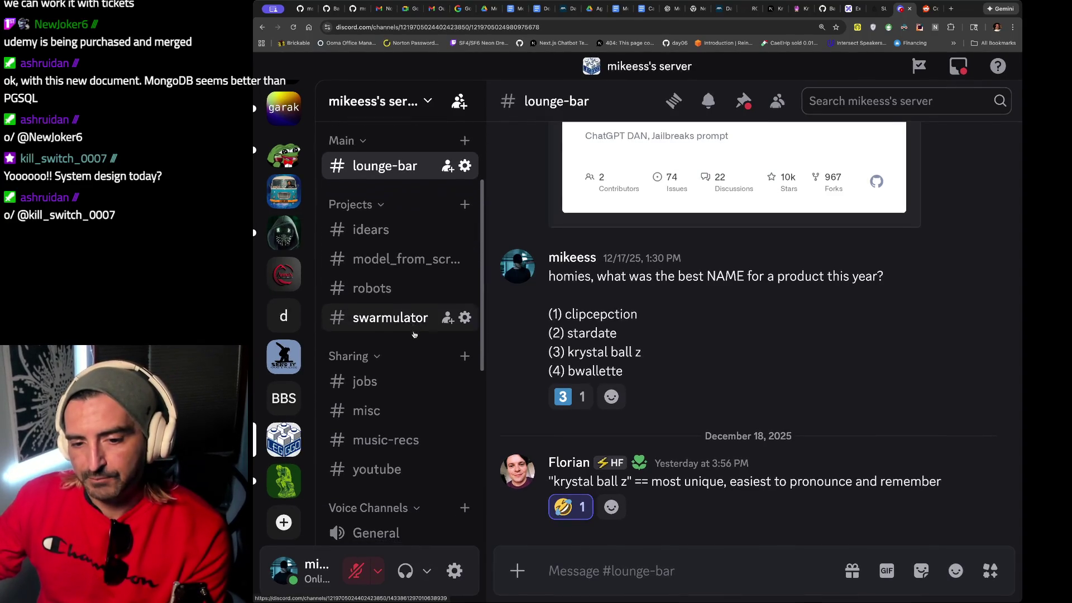
left_click(379, 428)
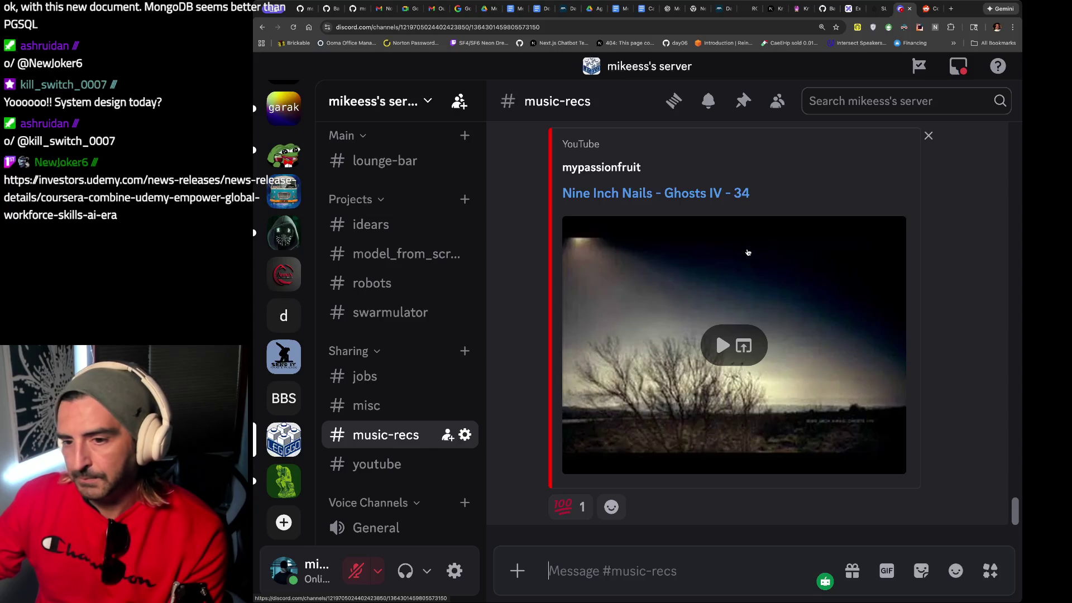
scroll(656, 196, "up", 20)
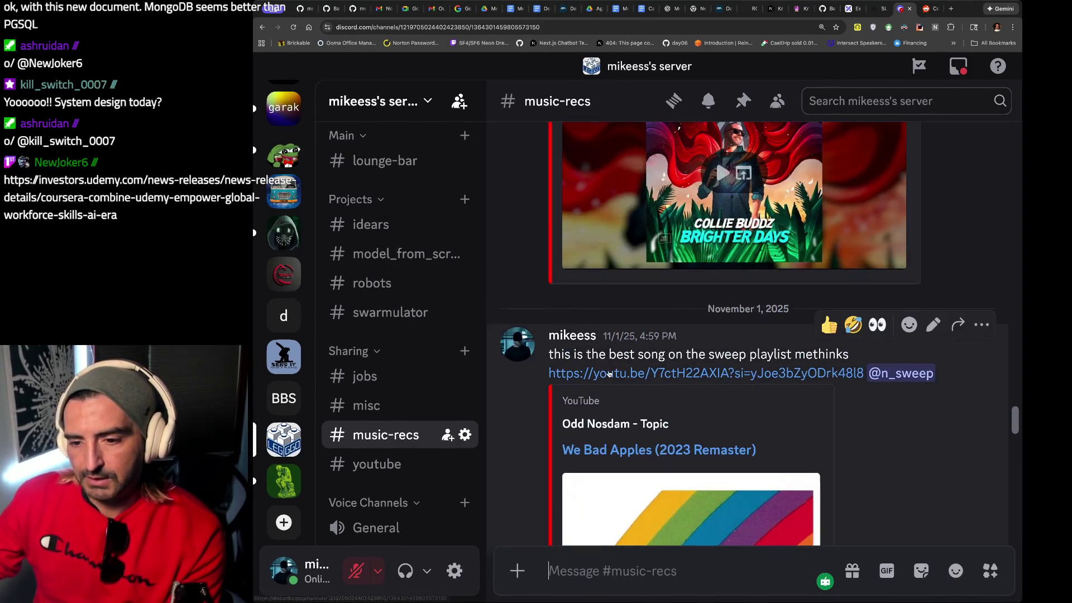
left_click(603, 373)
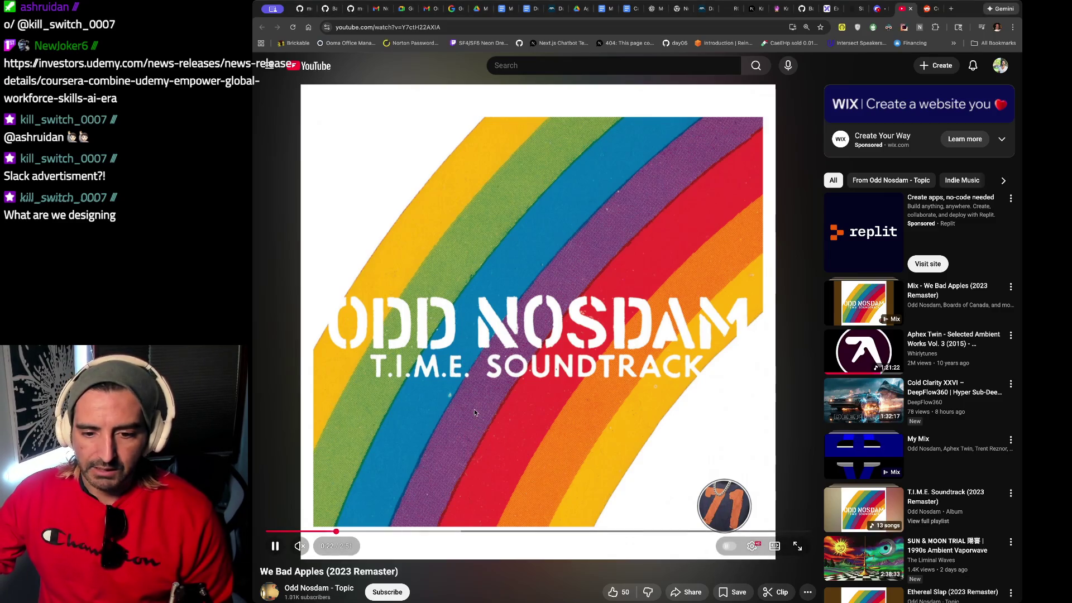
Unmute the We Bad Apples video, then switch to the 'Coursera to Combine with Udemy' release.
left_click(300, 546)
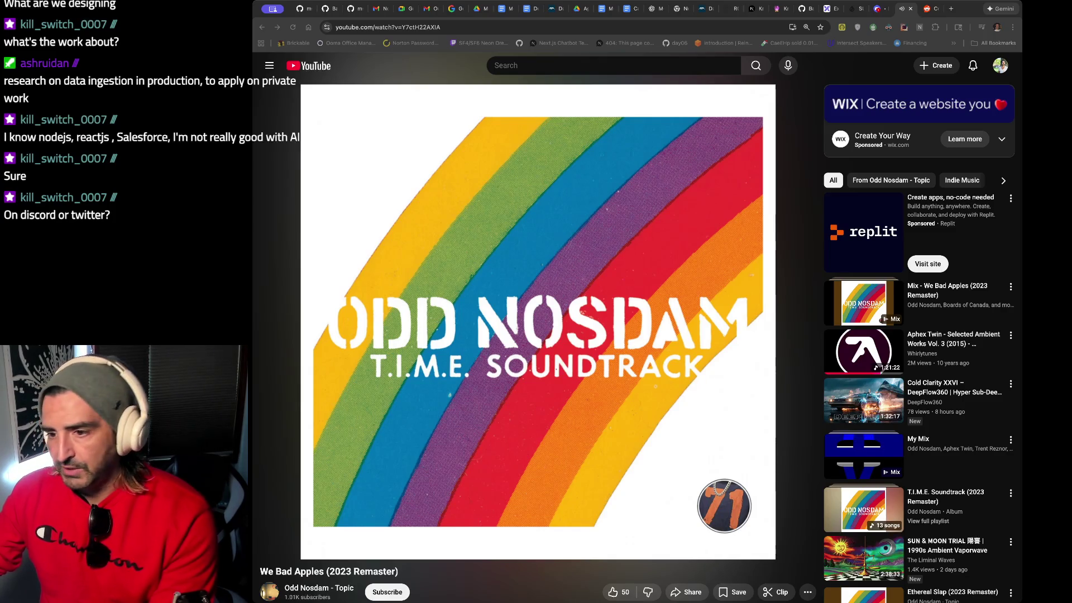
left_click(900, 17)
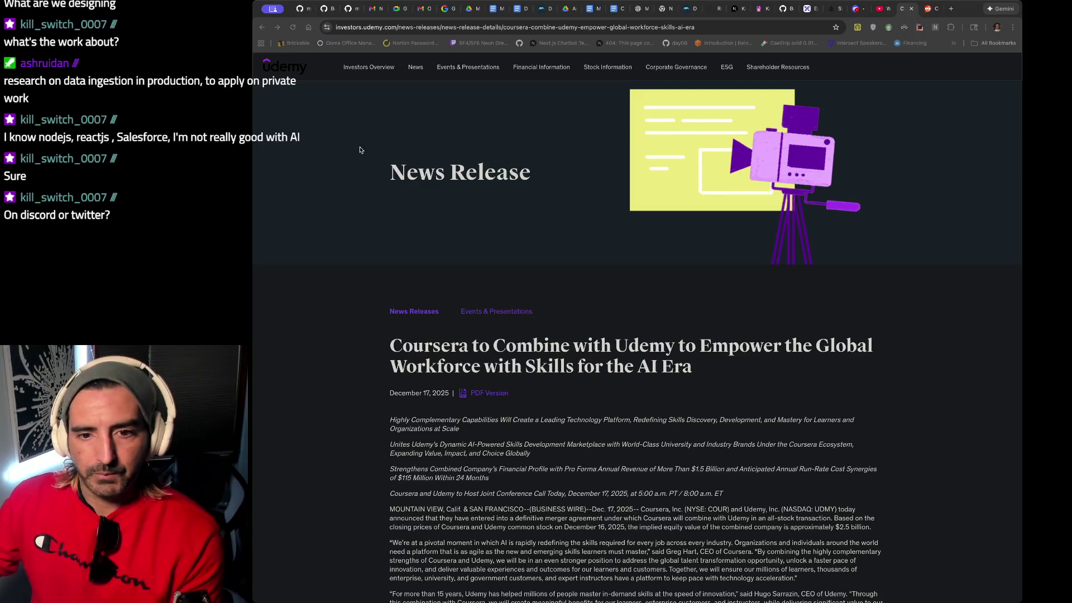
Start the Aphex Twin Selected Ambient Works Vol. 3 video, then load Discord in the blank tab.
left_click(881, 9)
left_click(564, 263)
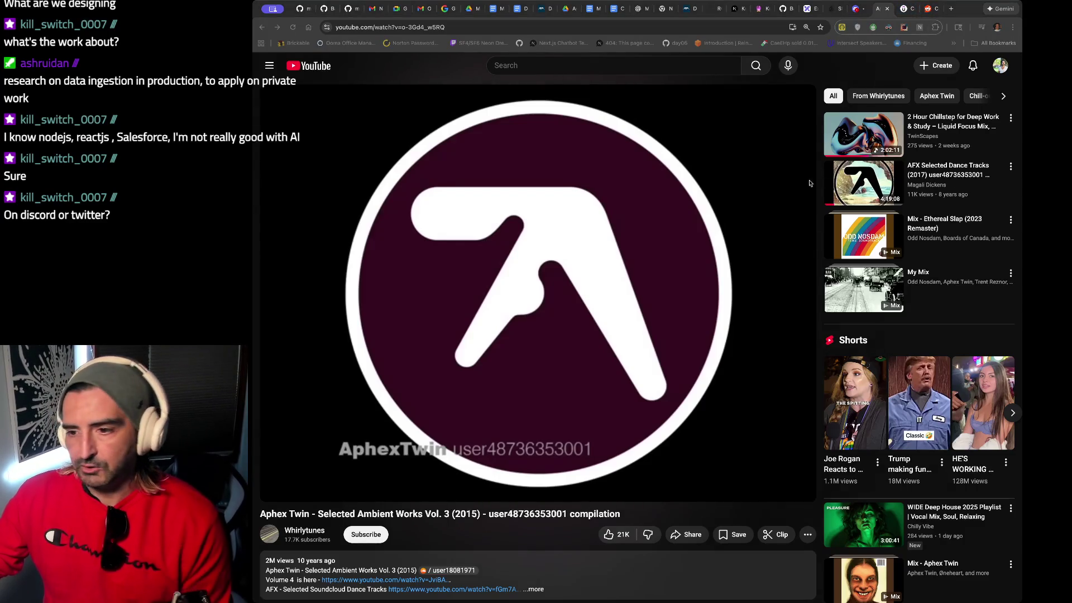
key("ctrl+Tab")
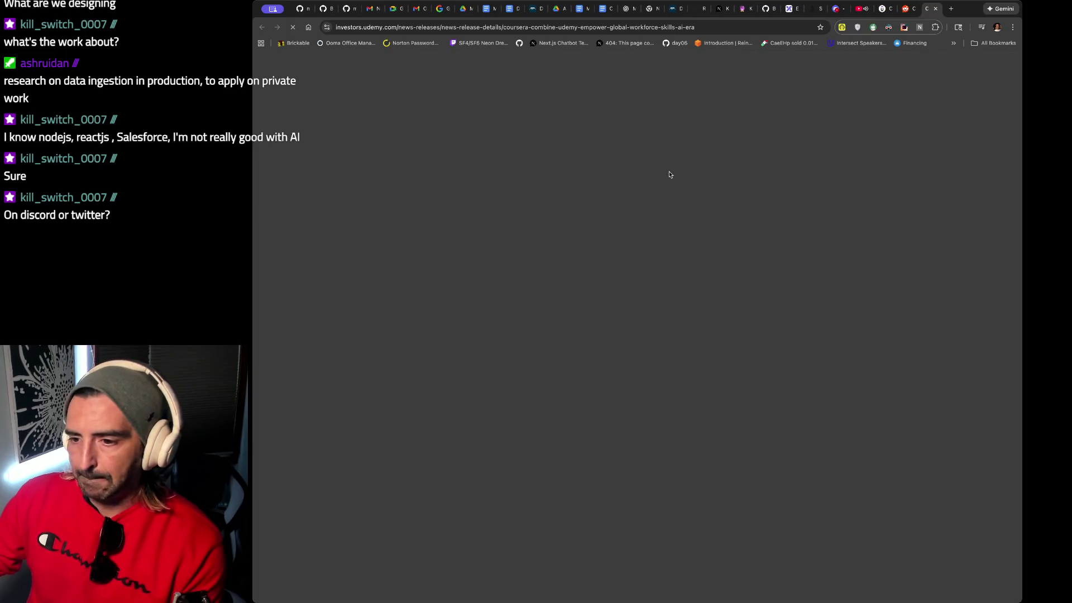
key("ctrl+Tab")
key("ctrl+Tab")
key("Return")
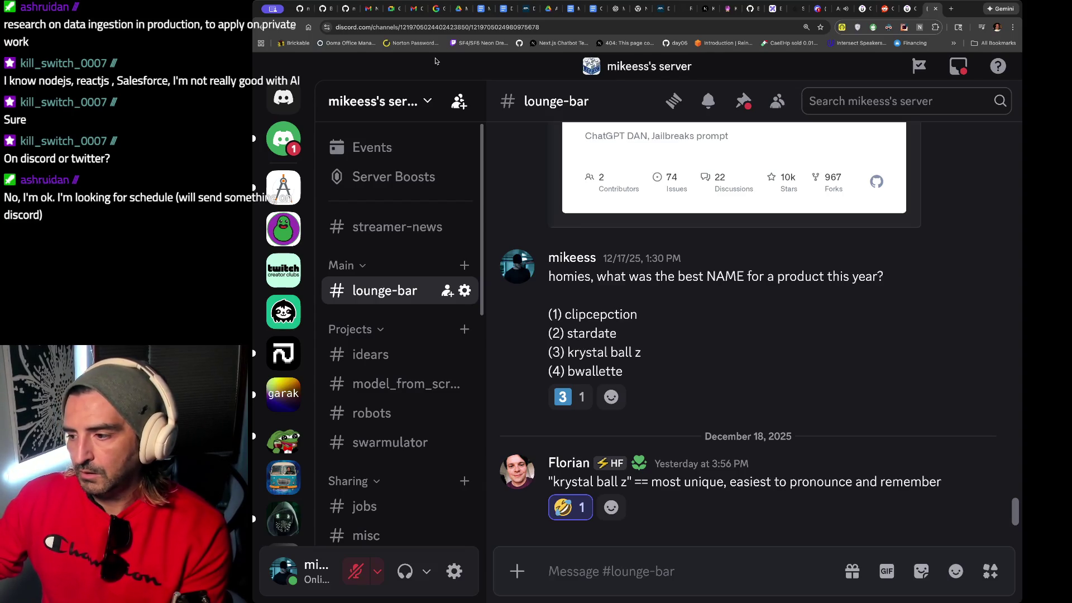
scroll(267, 336, "down", 2)
scroll(267, 335, "down", 3)
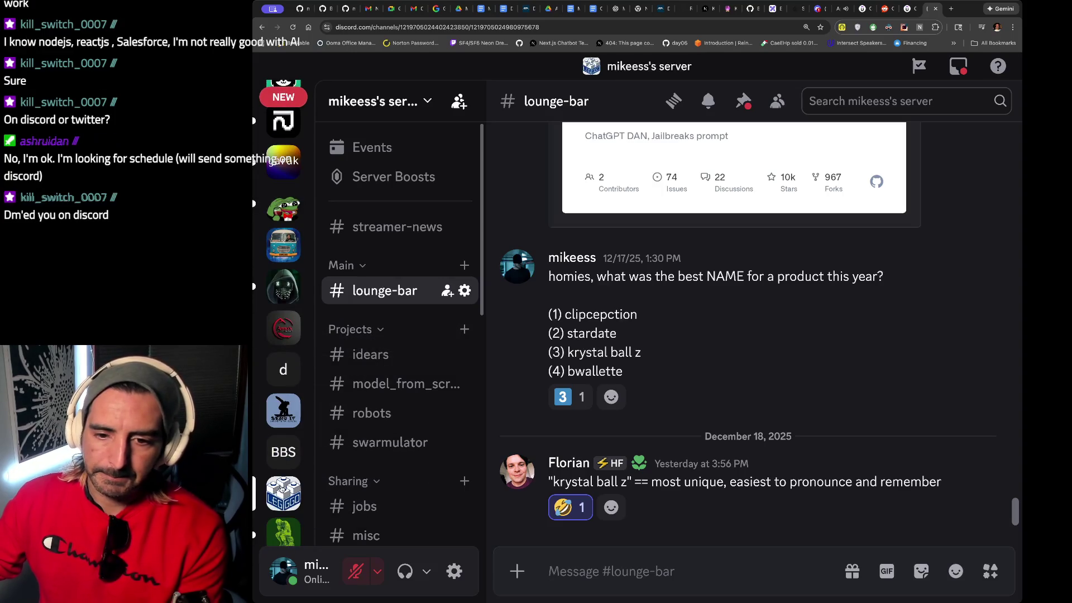
scroll(362, 400, "down", 1)
scroll(363, 398, "down", 1)
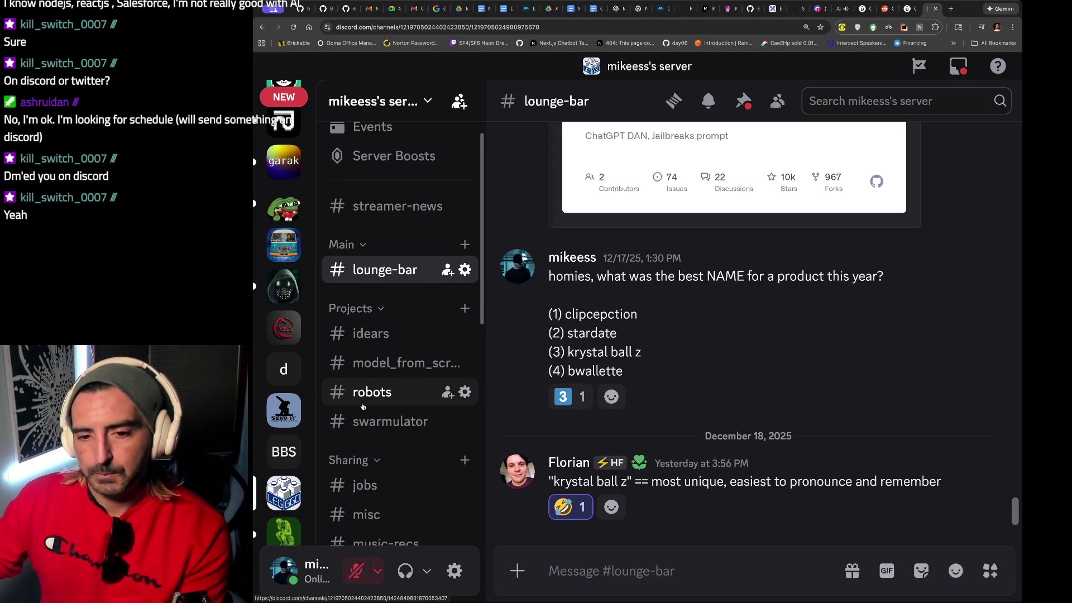
scroll(362, 398, "up", 1)
scroll(284, 318, "up", 5)
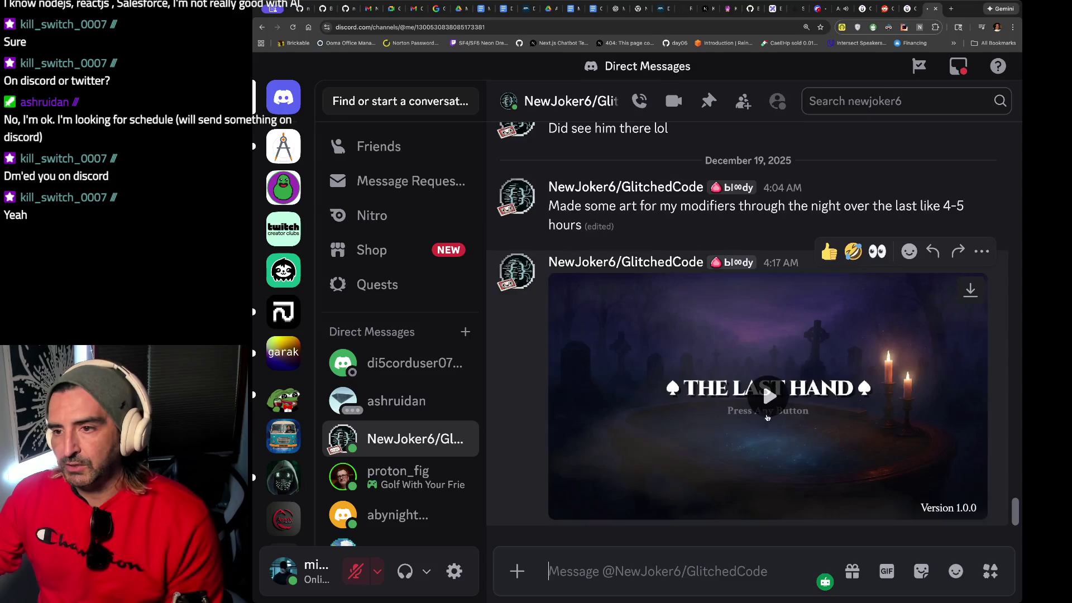
Play the 0:27 'THE LAST HAND' video in the direct-message conversation.
left_click(711, 293)
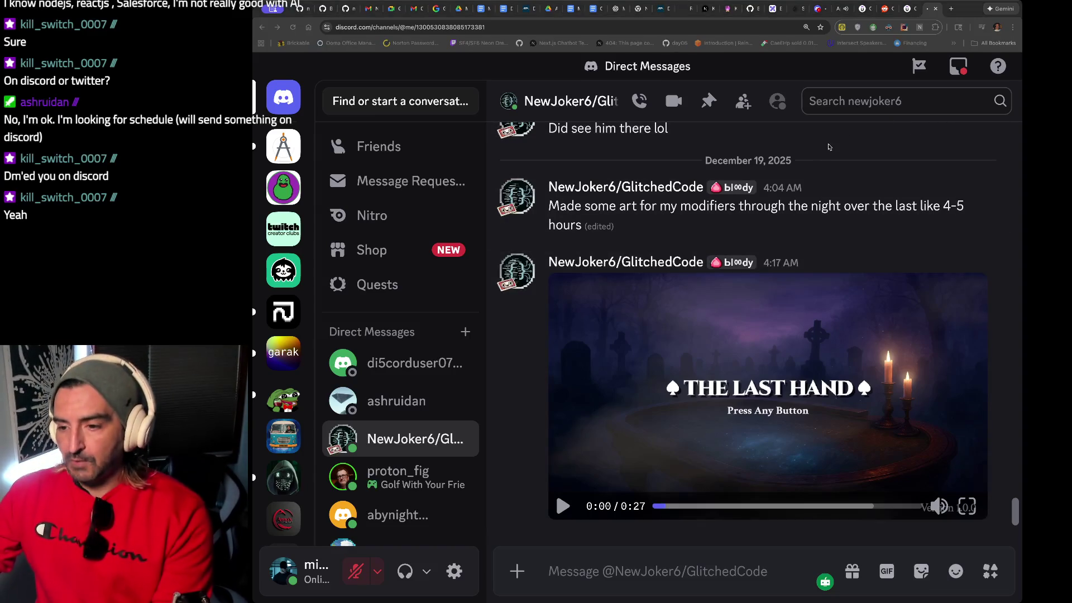
Watch The Last Hand clip zoomed in, pausing at 0:04 and 0:09, then switch to the terminal.
left_click(563, 505)
key("ctrl+plus")
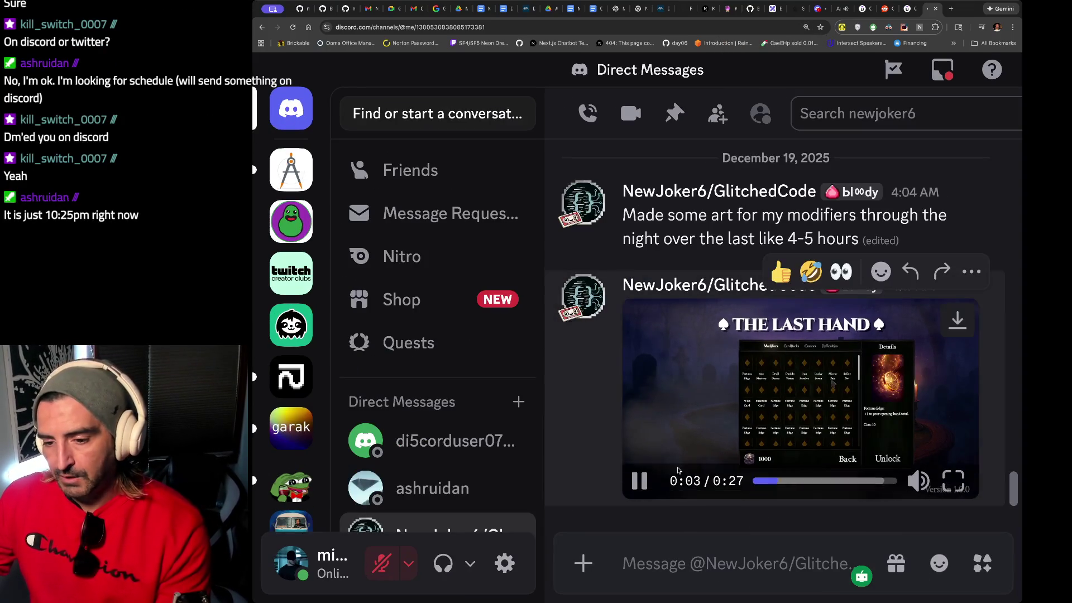
left_click(636, 483)
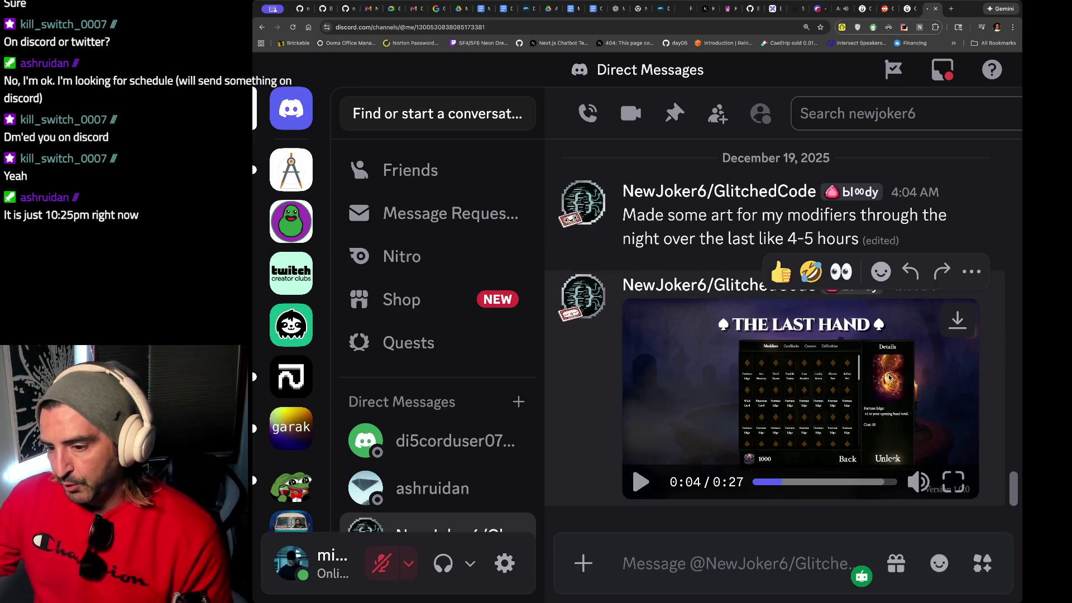
left_click(646, 480)
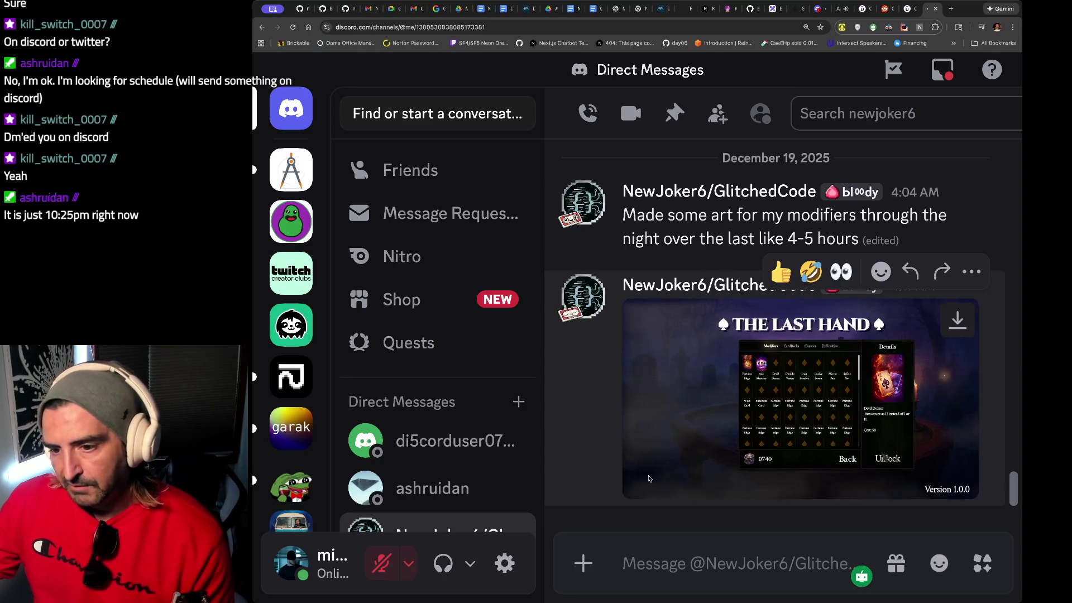
left_click(646, 480)
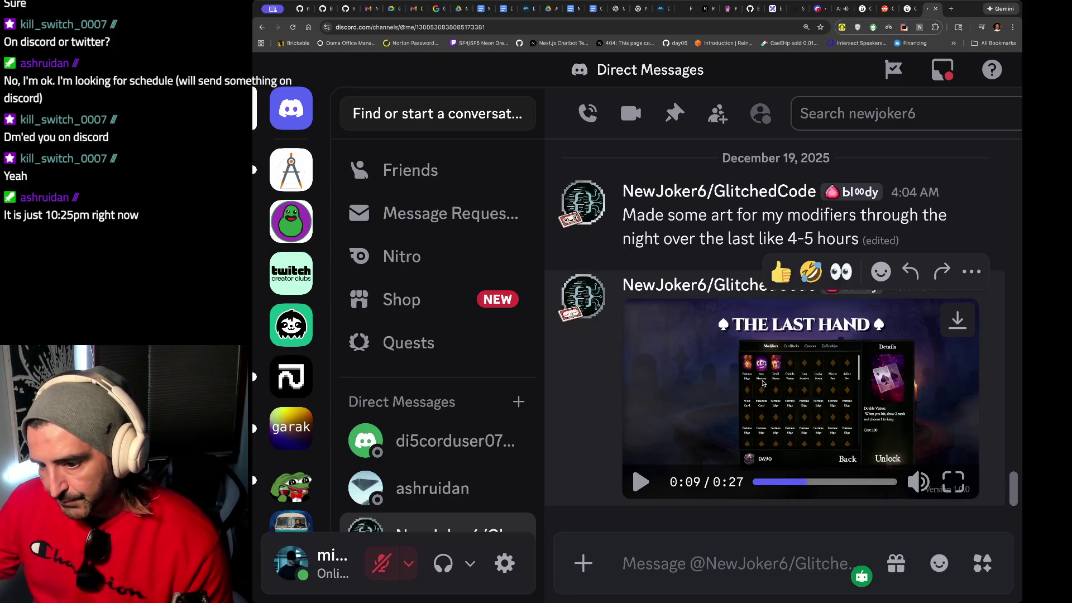
left_click(642, 481)
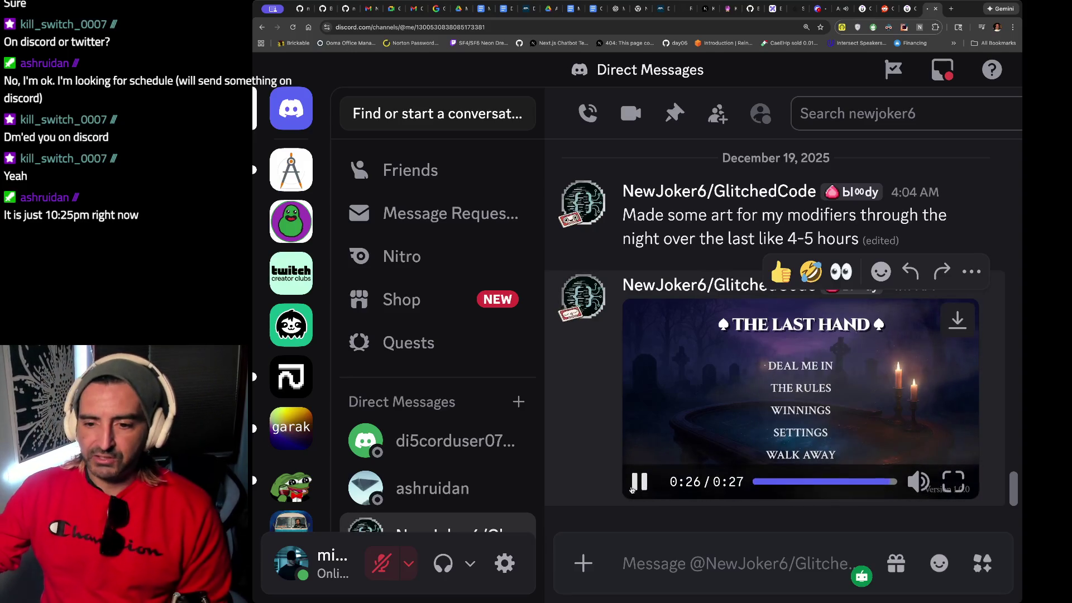
scroll(630, 474, "up", 10)
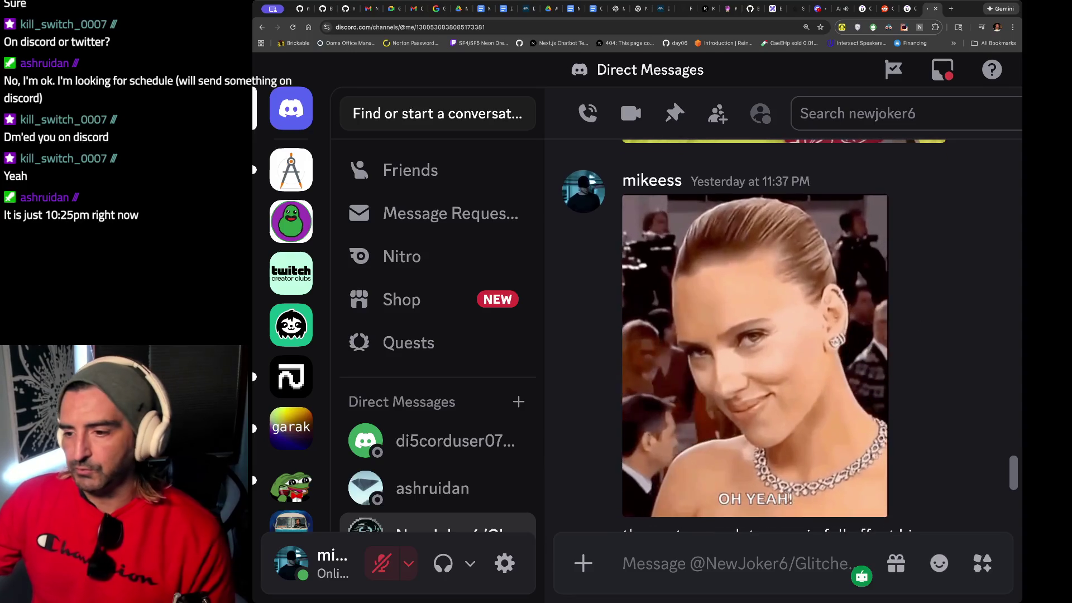
key("super+Tab")
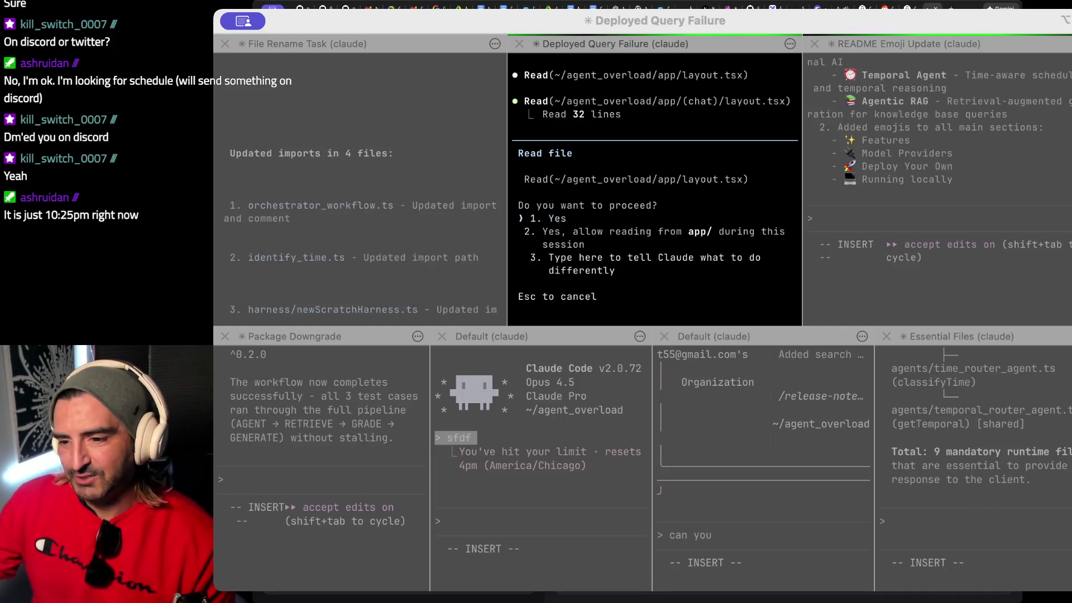
Return to Discord and rewind the card-back clip to 0:07.
key("super+Tab")
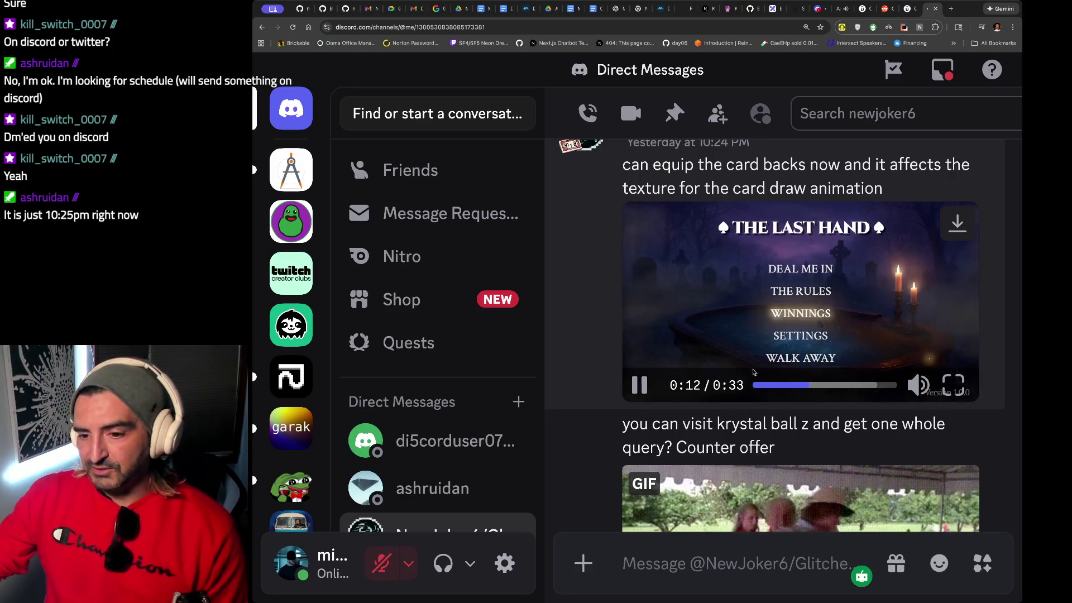
left_click(786, 385)
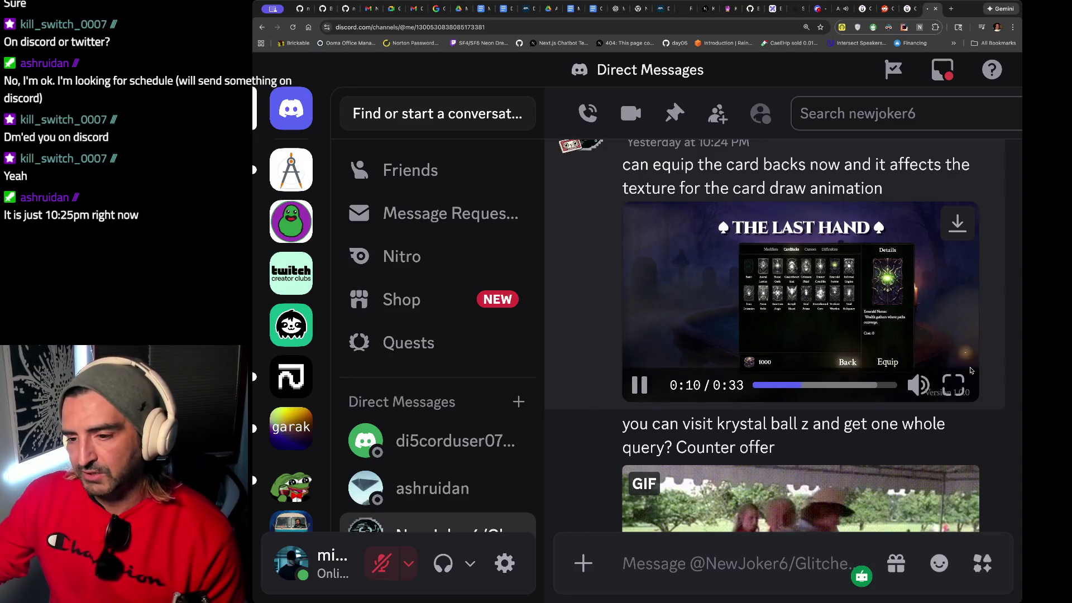
Pause the card-back clip at 0:13, then move to the Coursera–Udemy news release.
left_click(675, 359)
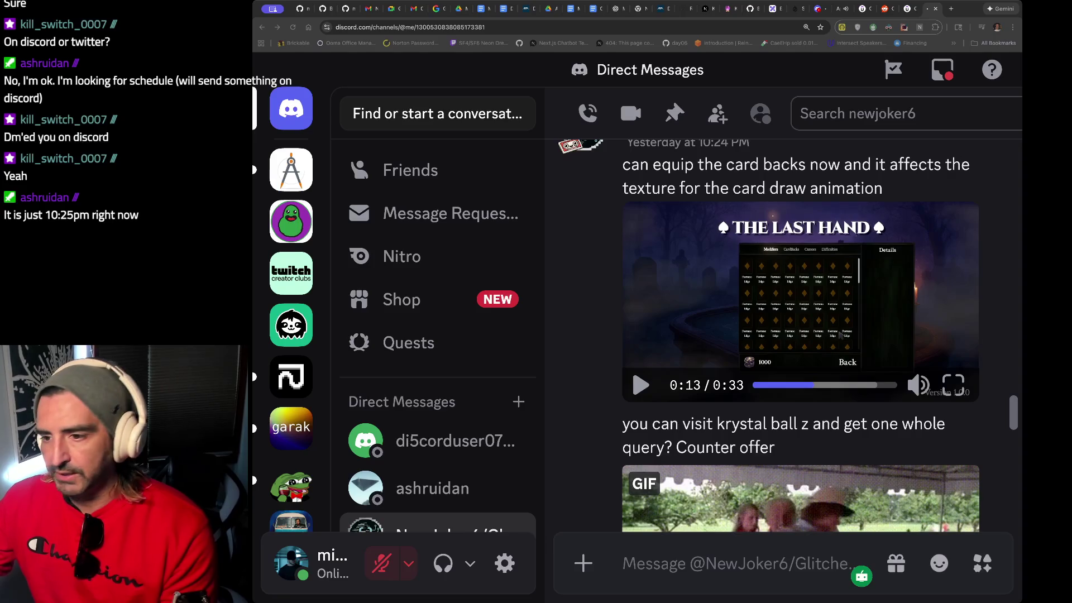
key("ctrl+shift+Tab")
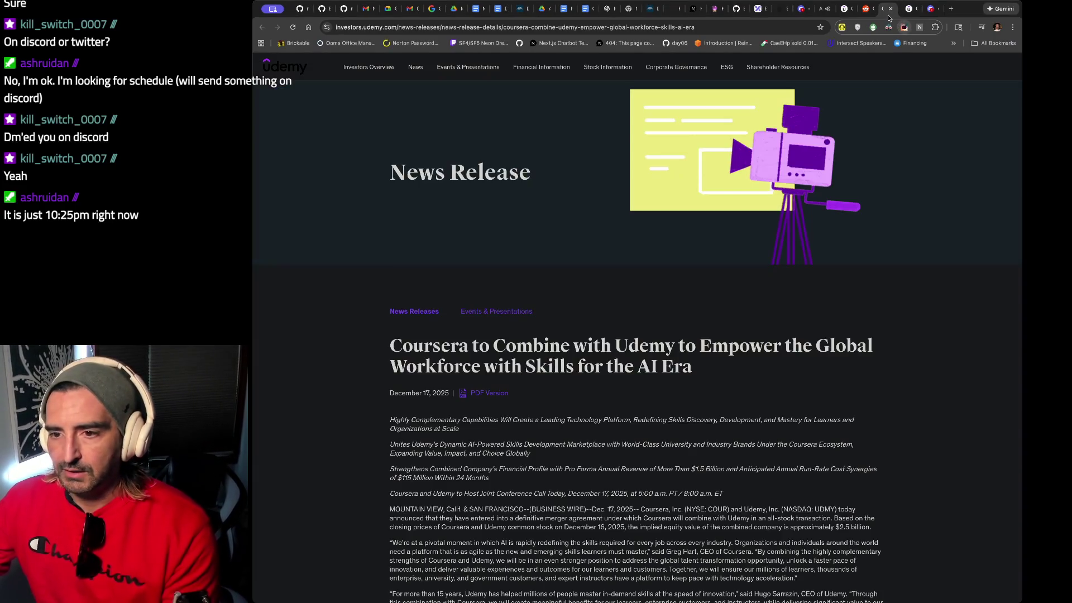
Zoom in on the news release and highlight the merger agreement paragraph.
scroll(526, 292, "down", 2)
scroll(526, 291, "down", 3)
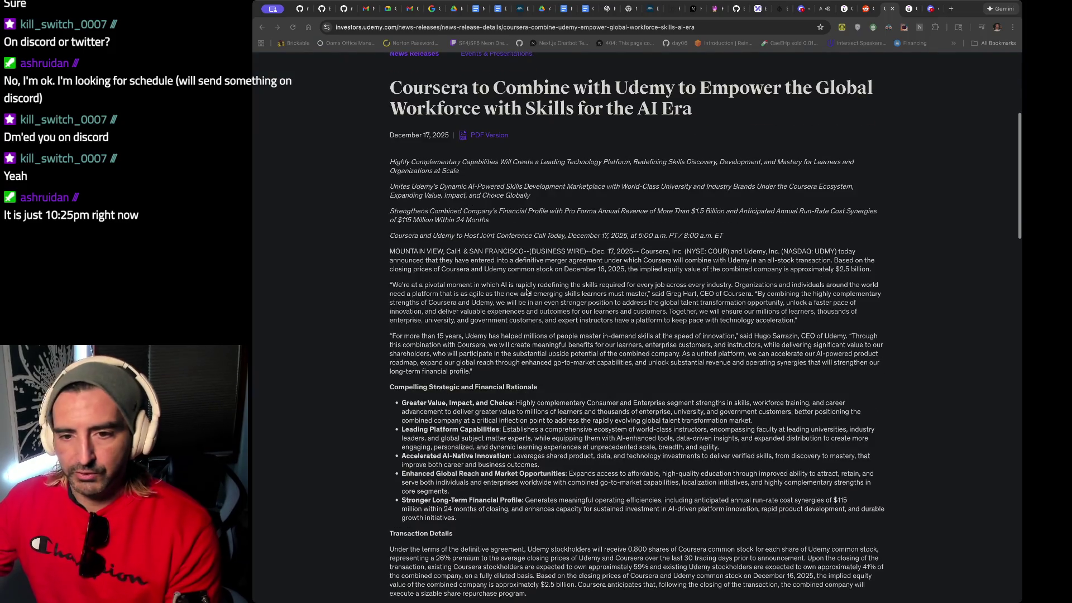
key("ctrl+plus")
key("ctrl+plus")
key("ctrl+plus")
scroll(527, 289, "down", 1)
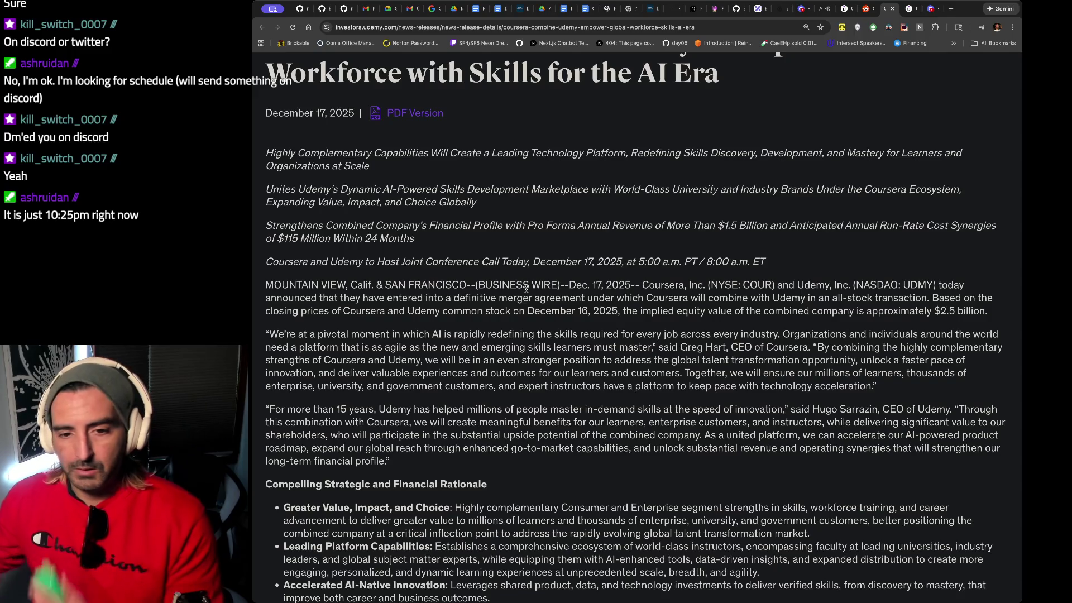
scroll(527, 289, "down", 1)
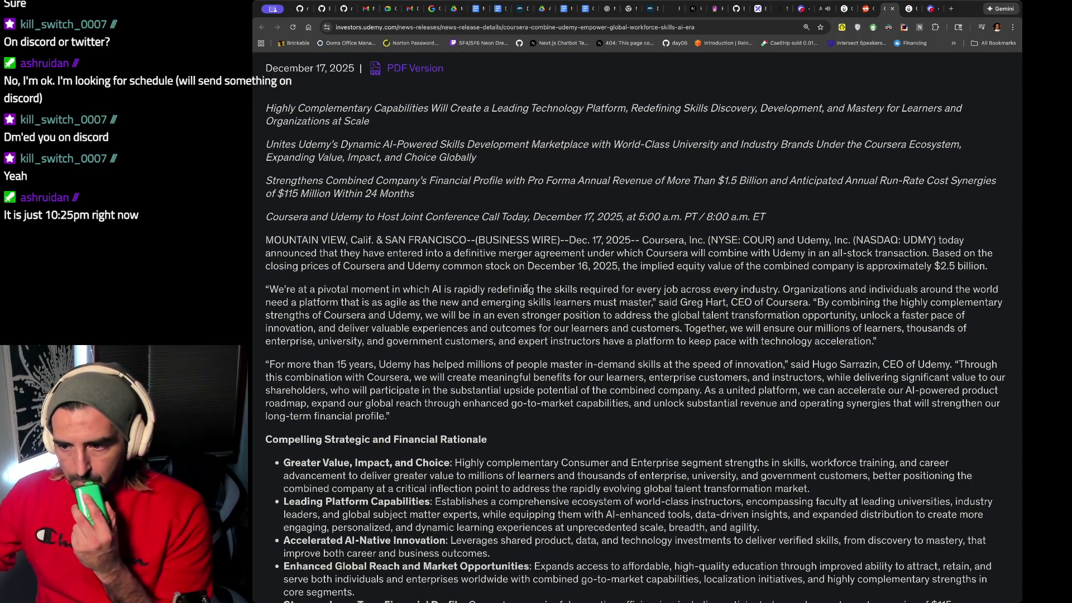
left_click_drag(428, 240, 424, 264)
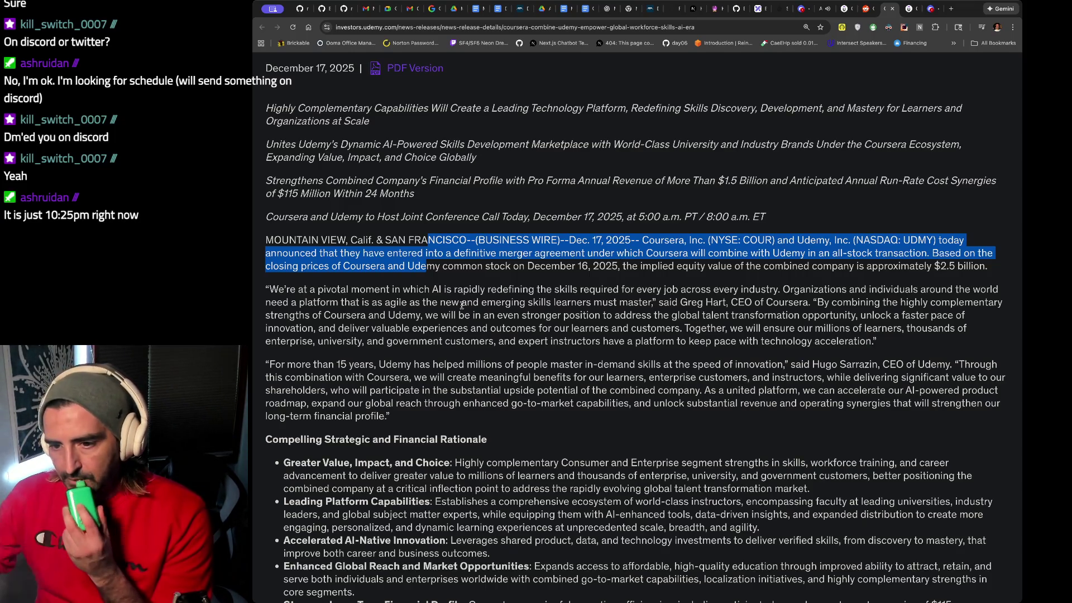
Read further, highlighting paragraphs including the Coursera CEO's quote, then return to Discord.
scroll(462, 306, "down", 1)
left_click_drag(744, 240, 740, 263)
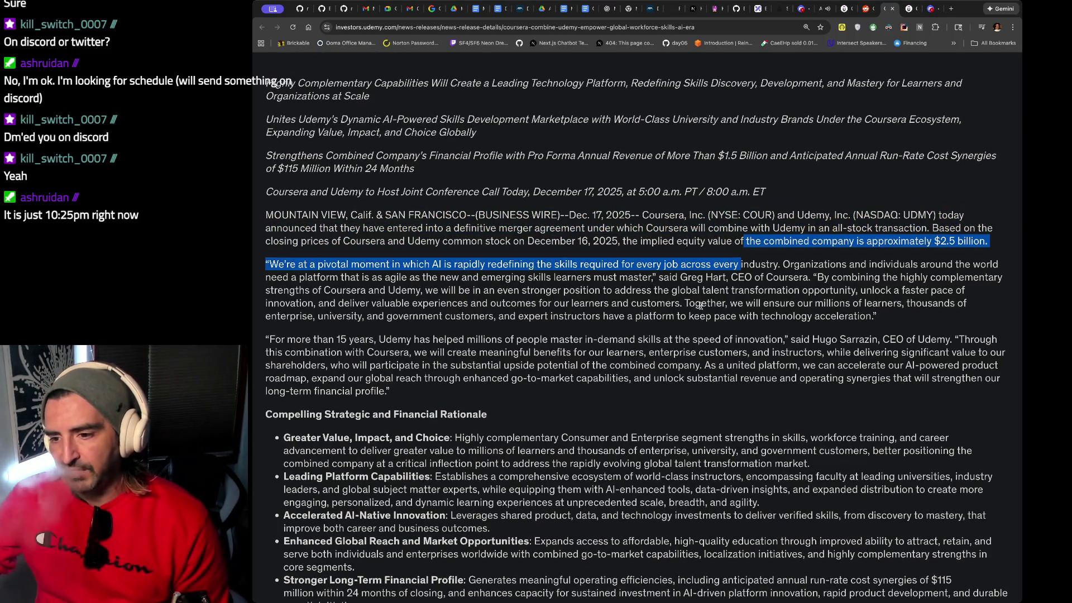
scroll(711, 294, "down", 2)
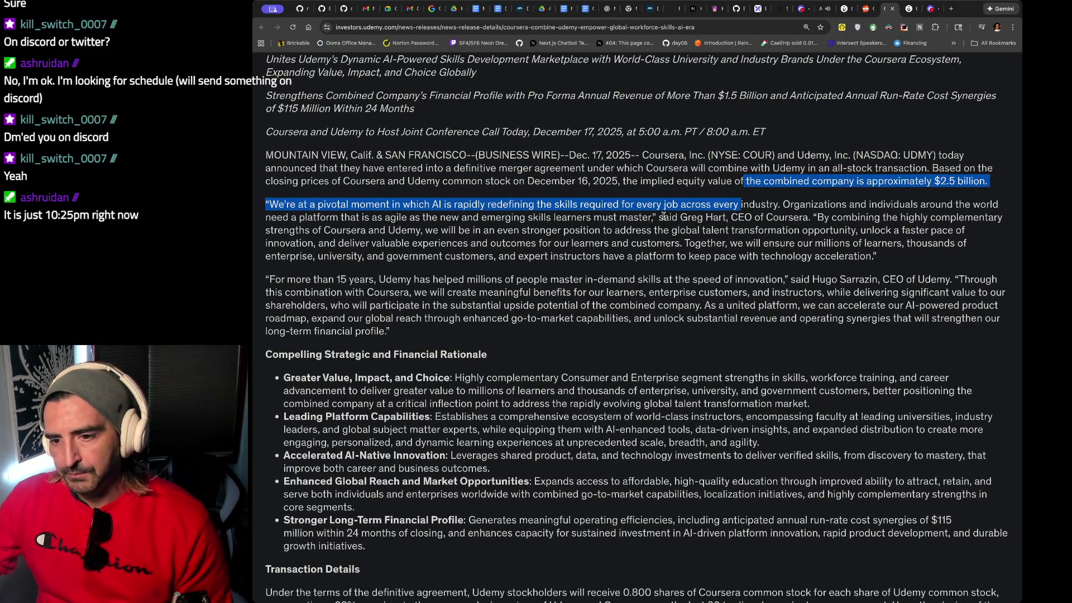
left_click_drag(355, 217, 345, 277)
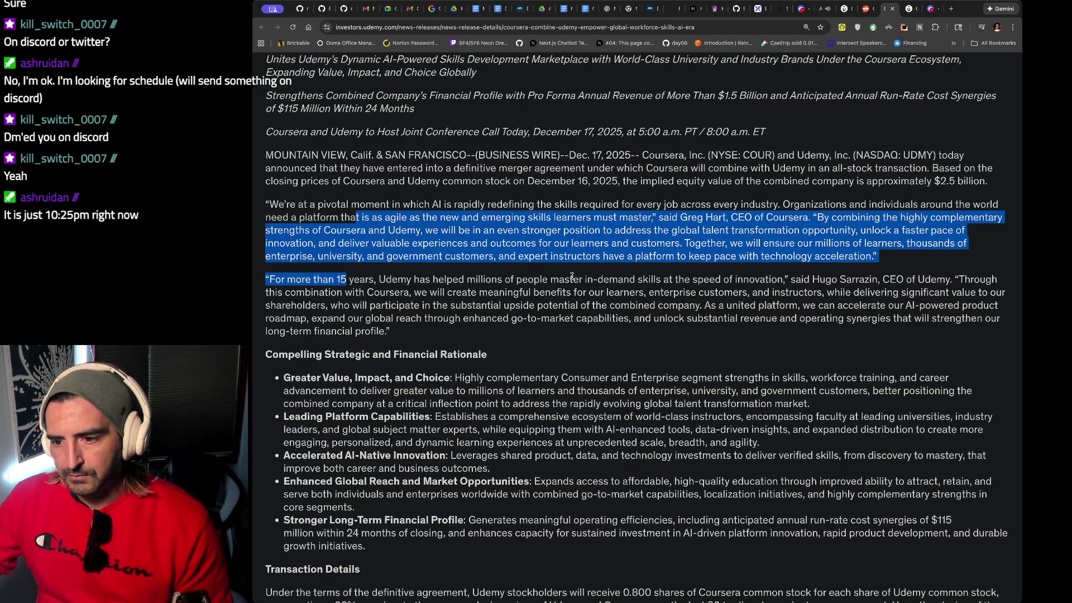
scroll(559, 264, "down", 2)
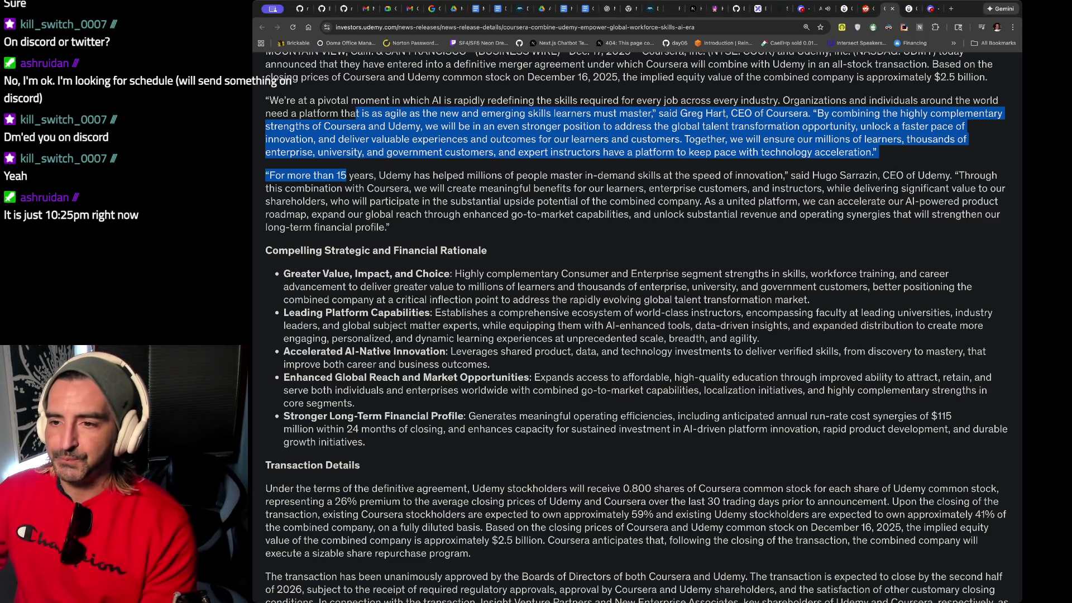
left_click(800, 8)
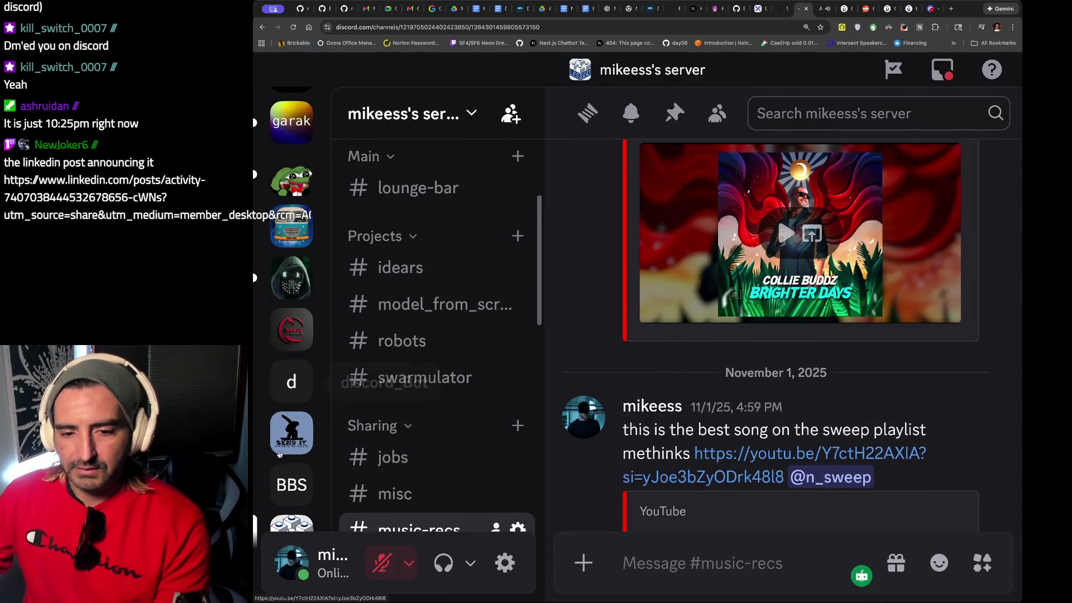
Search the server from #jobs for 'khan academy' and highlight the outsmart post's edtech description.
scroll(400, 386, "down", 2)
left_click(400, 386)
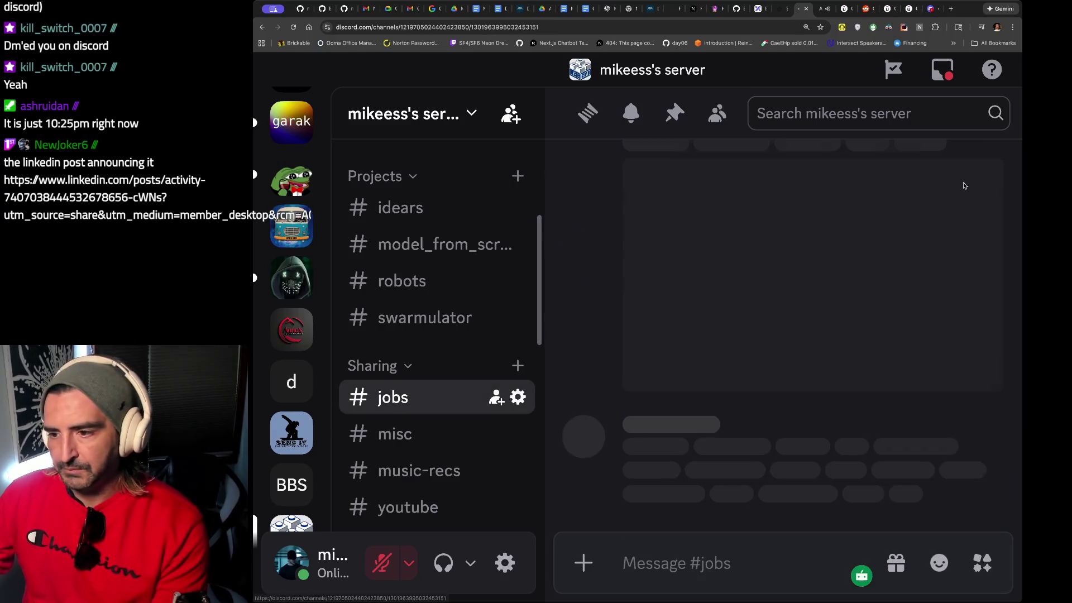
left_click(896, 115)
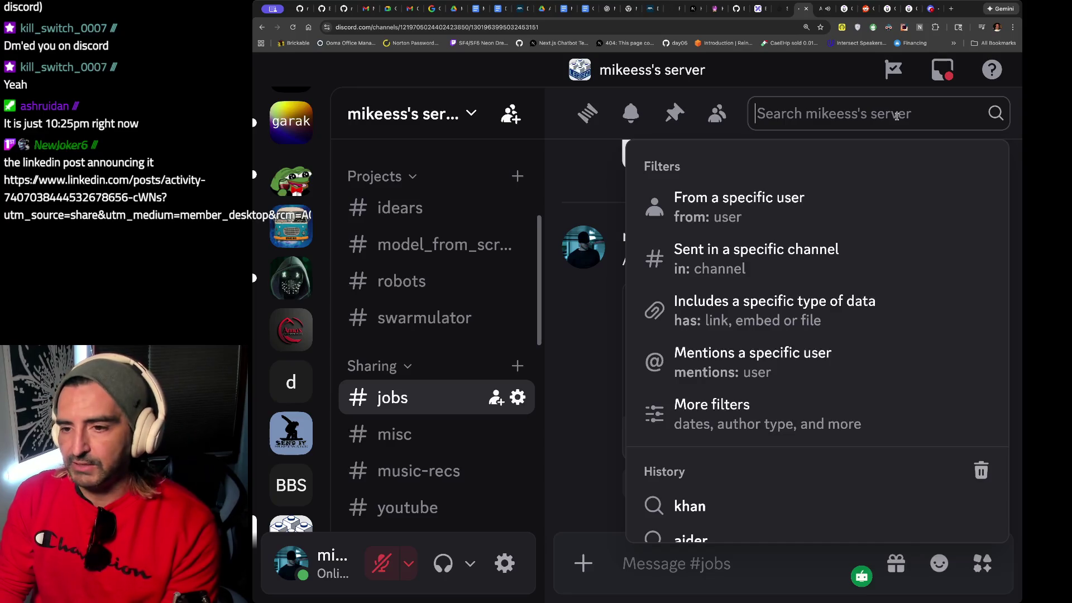
type("khan academy")
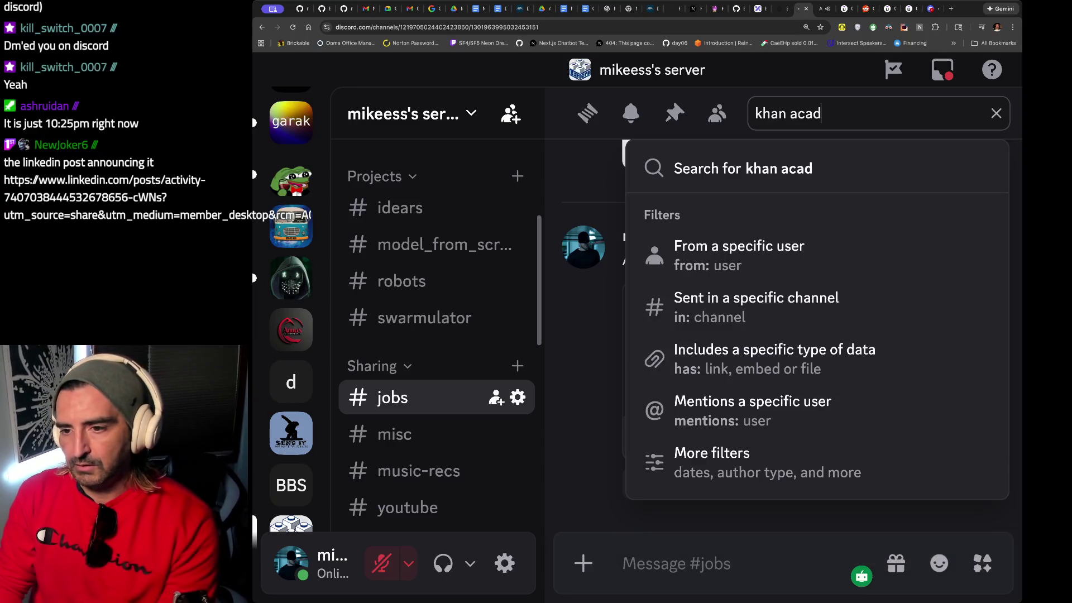
key("Return")
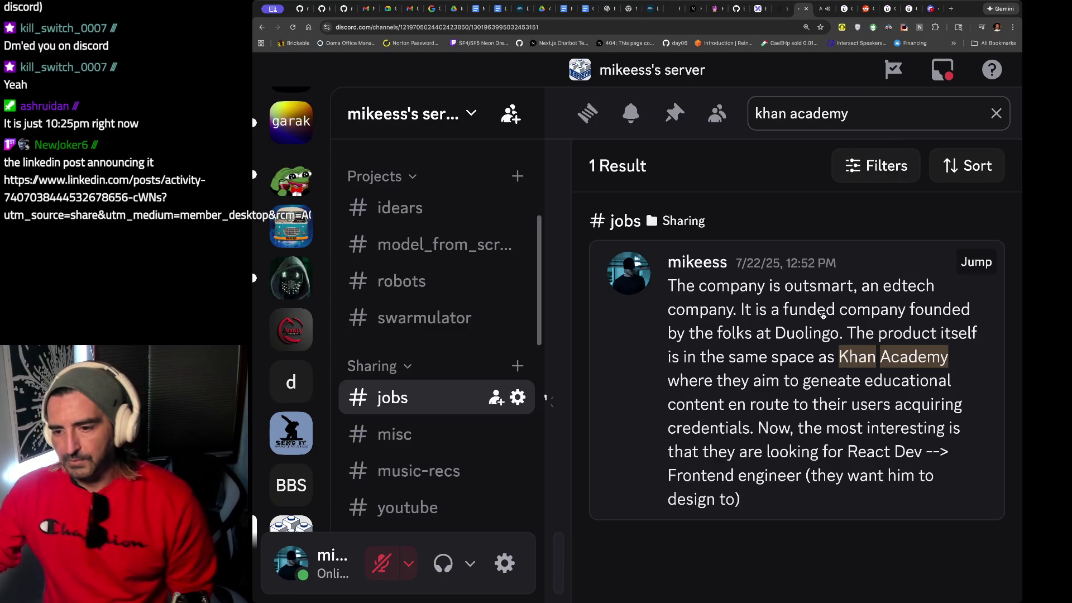
left_click_drag(758, 285, 759, 300)
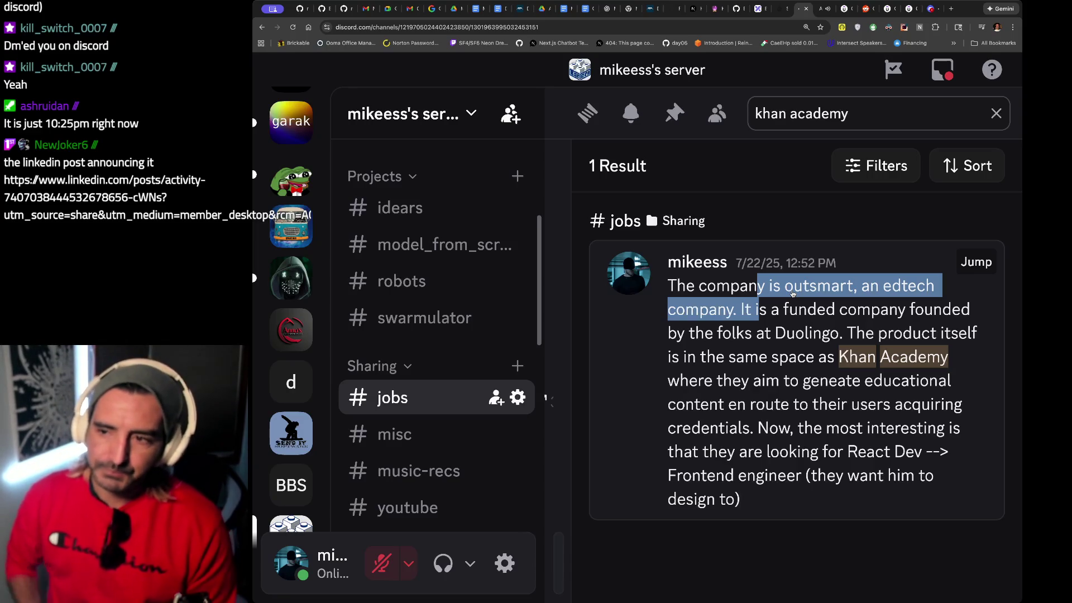
left_click(910, 8)
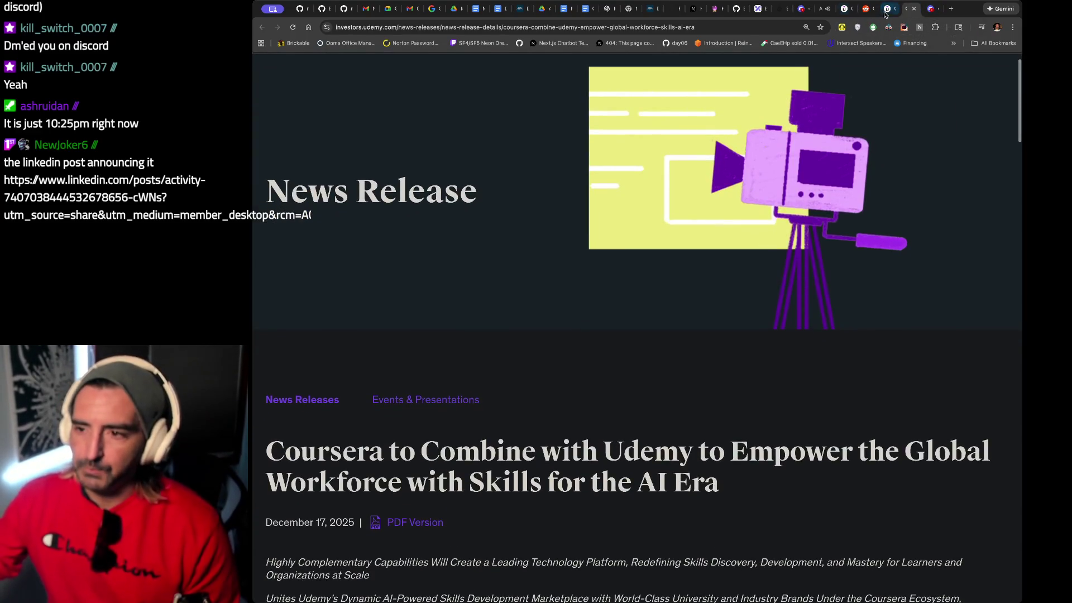
Read down the Coursera merger release, highlighting the CEO quotes and first rationale bullet, then select its address.
scroll(720, 174, "down", 15)
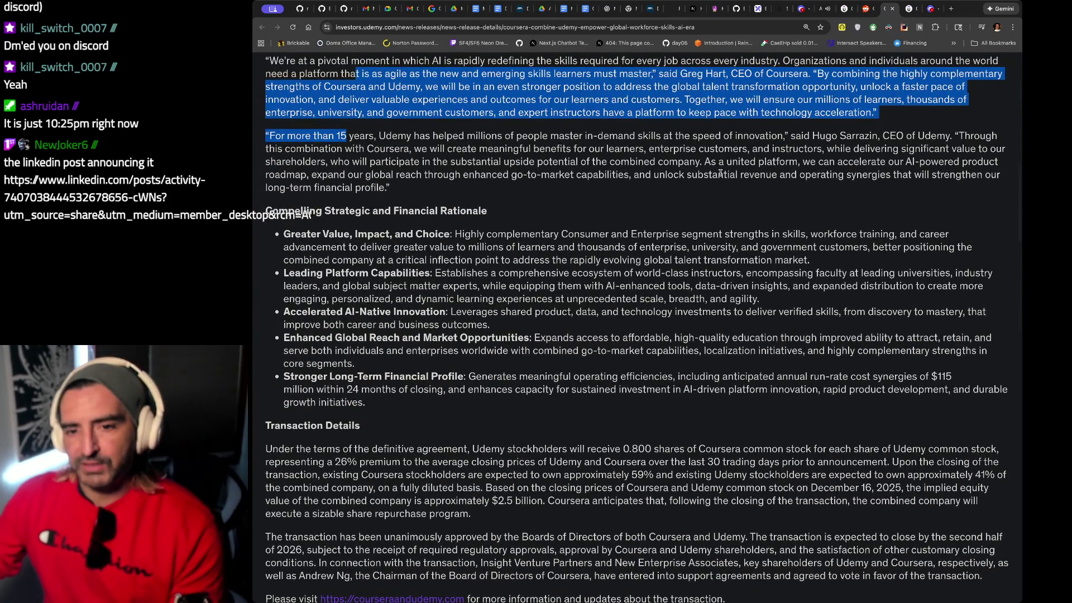
mouse_move(583, 112)
left_mouse_down()
mouse_move(563, 174)
mouse_move(554, 272)
left_mouse_up()
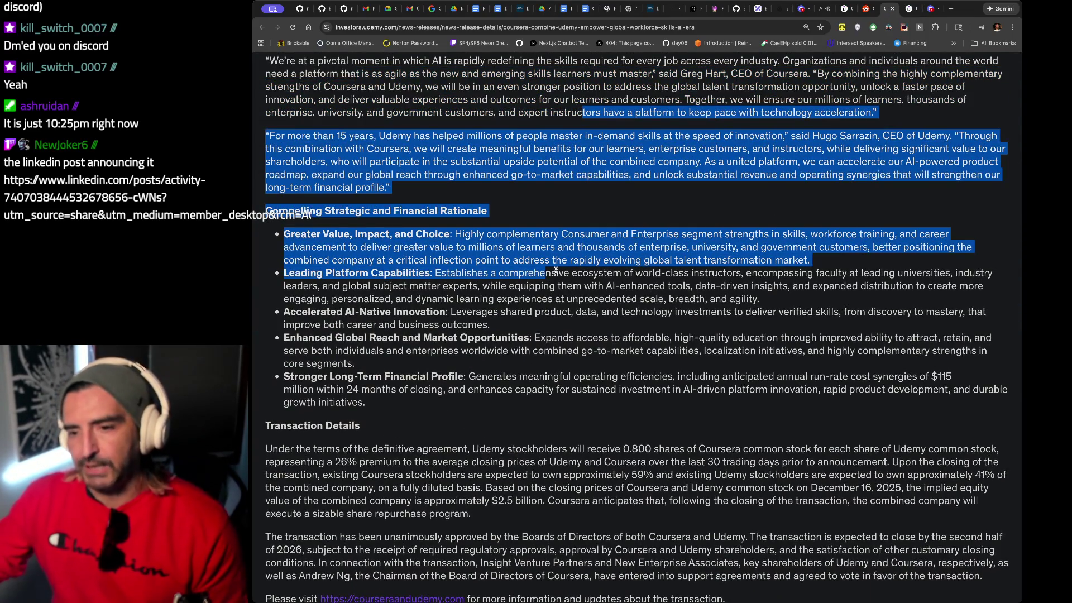
scroll(555, 272, "down", 2)
scroll(555, 273, "down", 2)
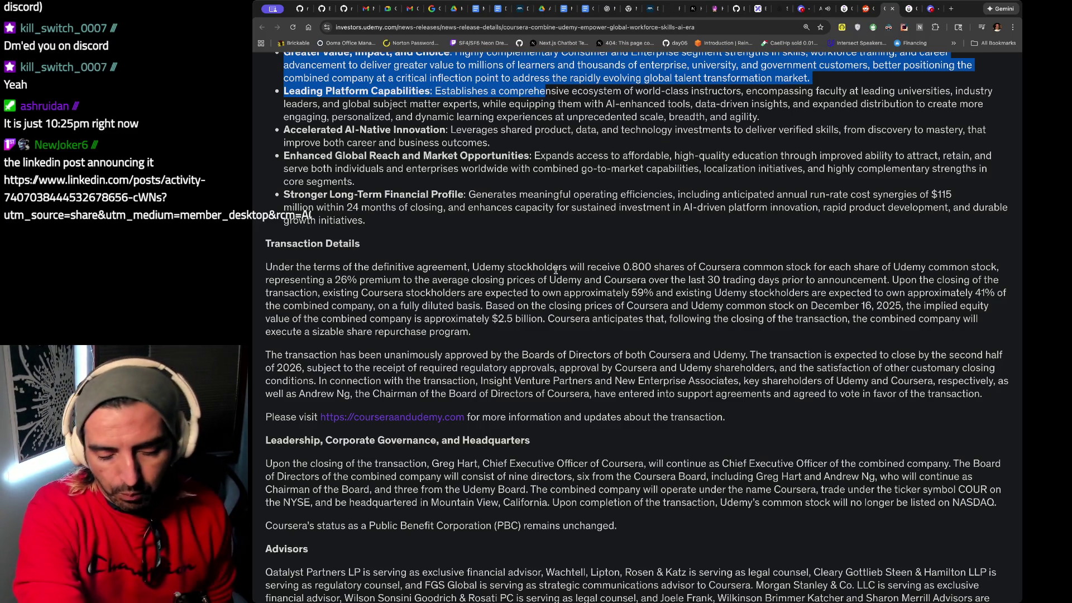
left_click(704, 25)
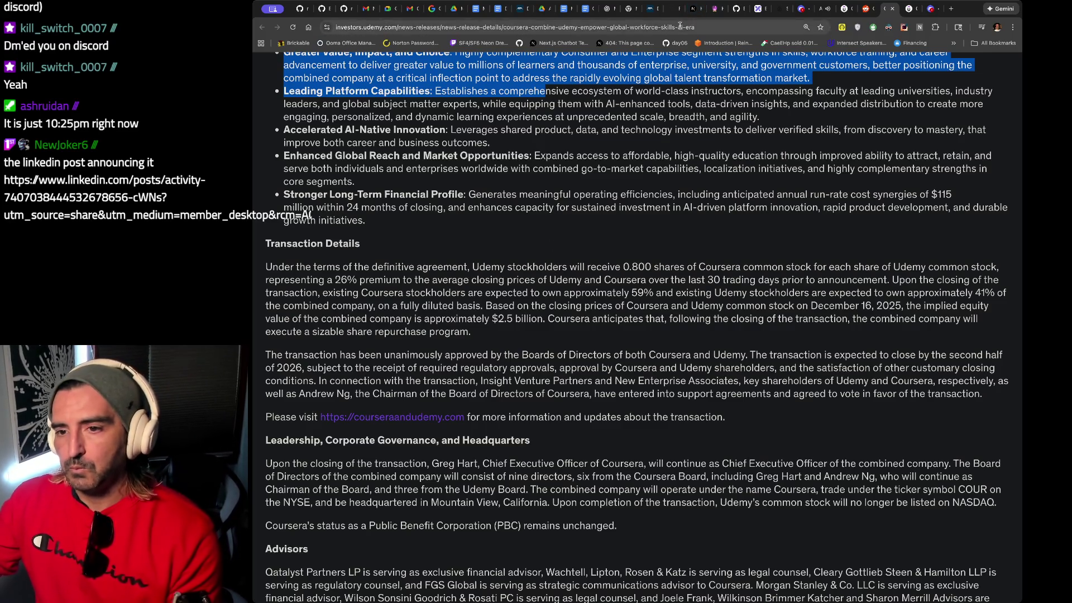
left_click(796, 10)
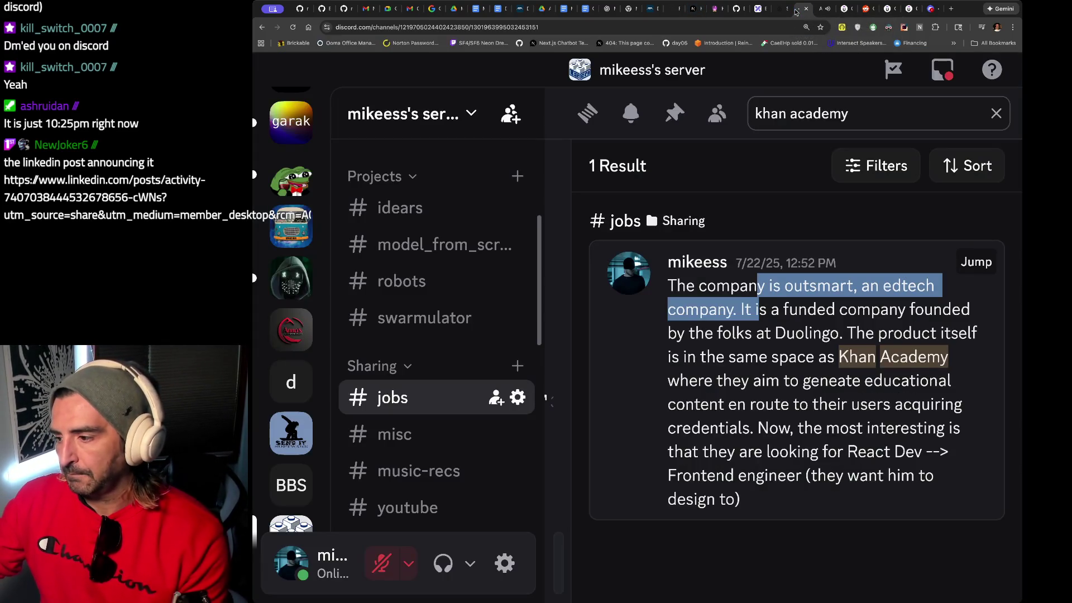
Load the pasted LinkedIn announcement post in a new browser tab.
key("ctrl+t")
key("ctrl+v")
key("Return")
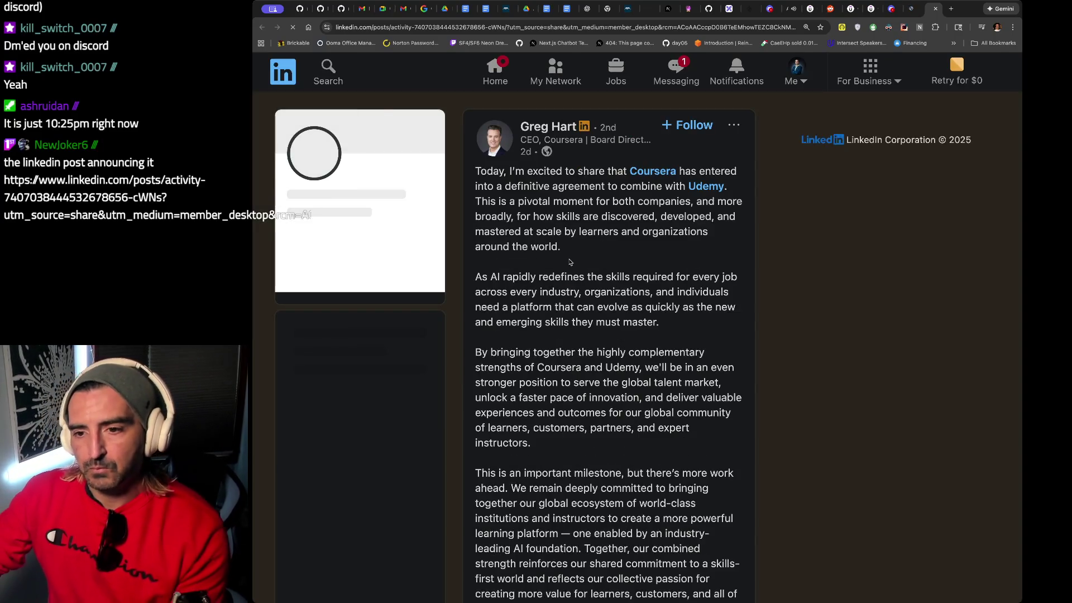
Scroll through the Coursera–Udemy announcement post and select the author's name line.
scroll(568, 261, "down", 1)
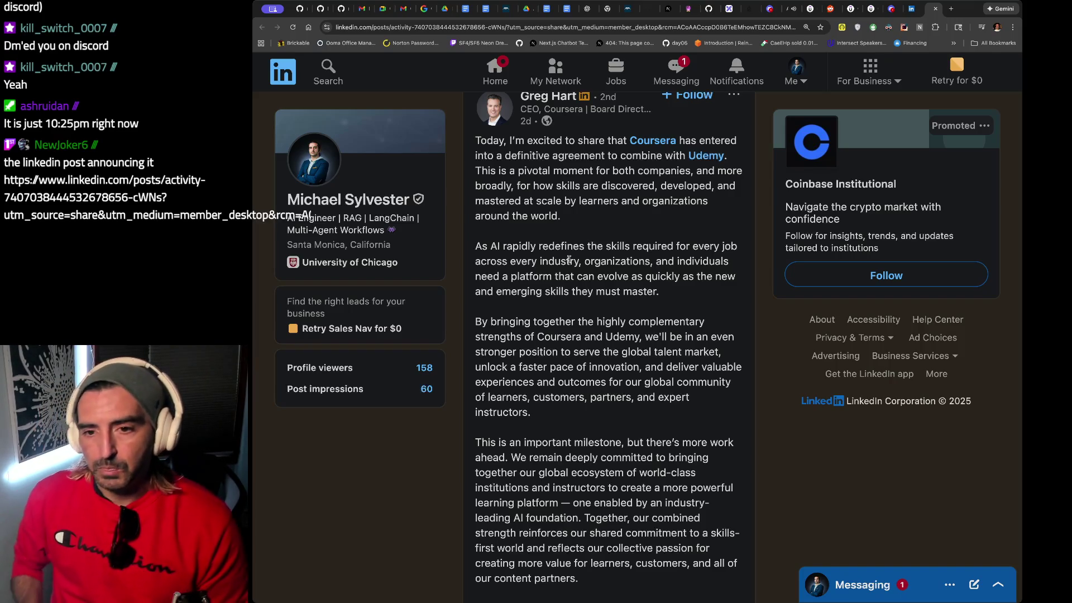
scroll(569, 259, "down", 3)
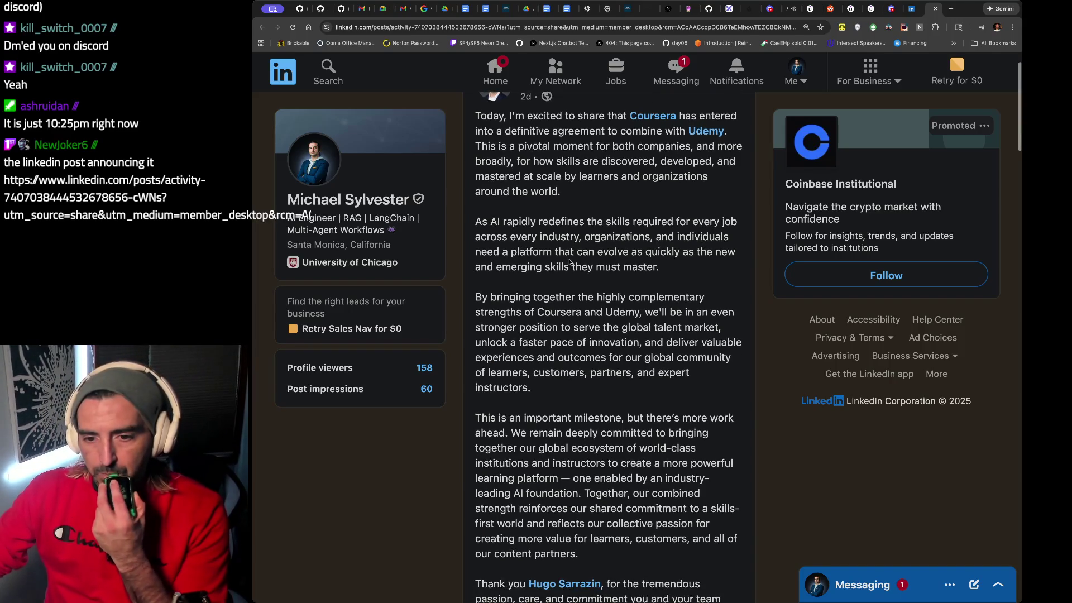
scroll(569, 259, "down", 3)
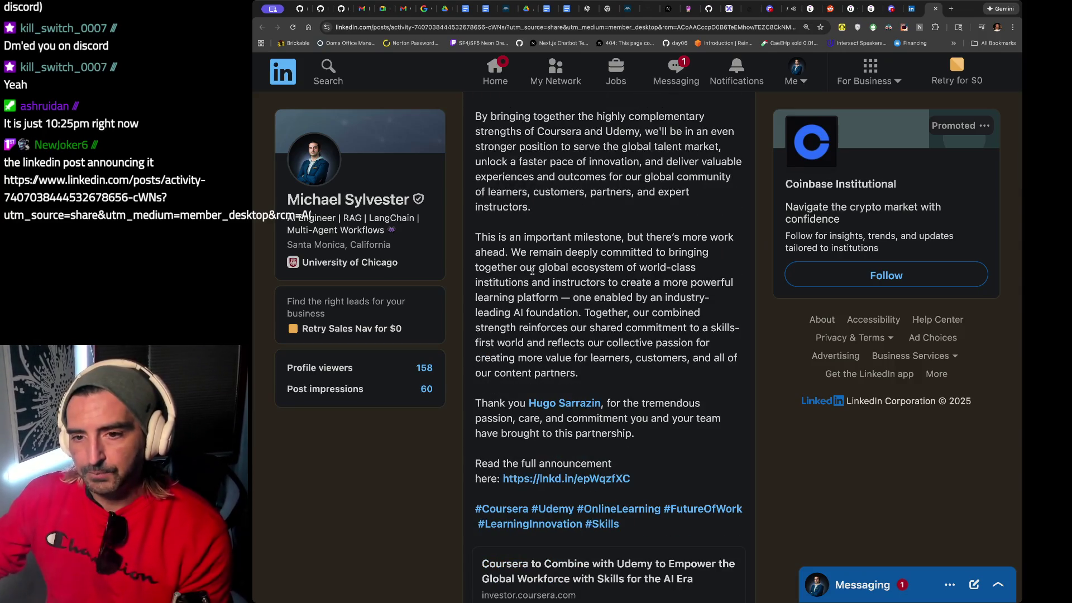
scroll(420, 178, "up", 5)
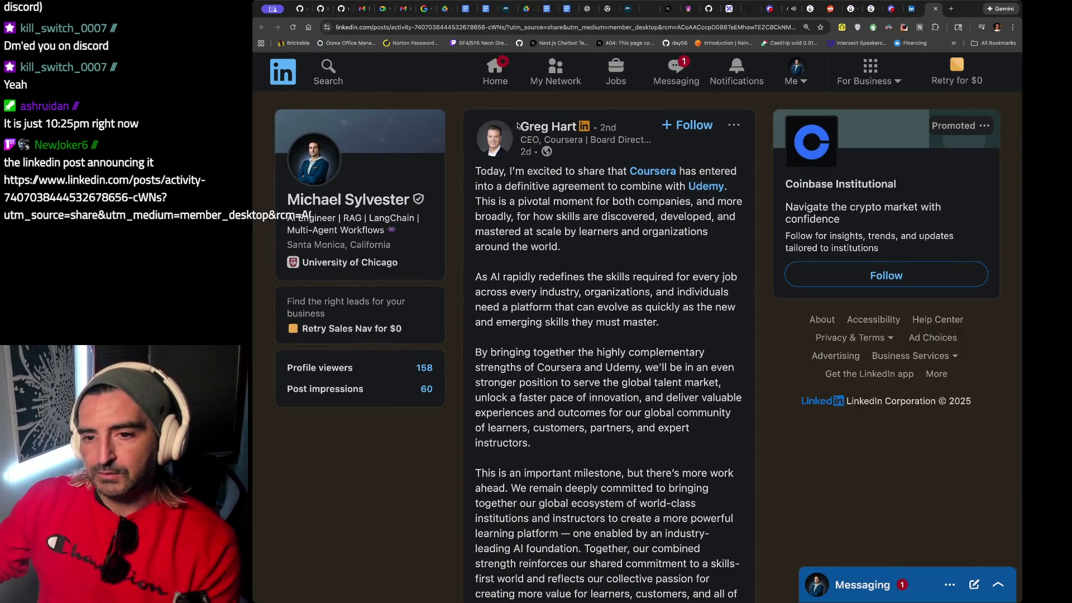
triple_click(519, 137)
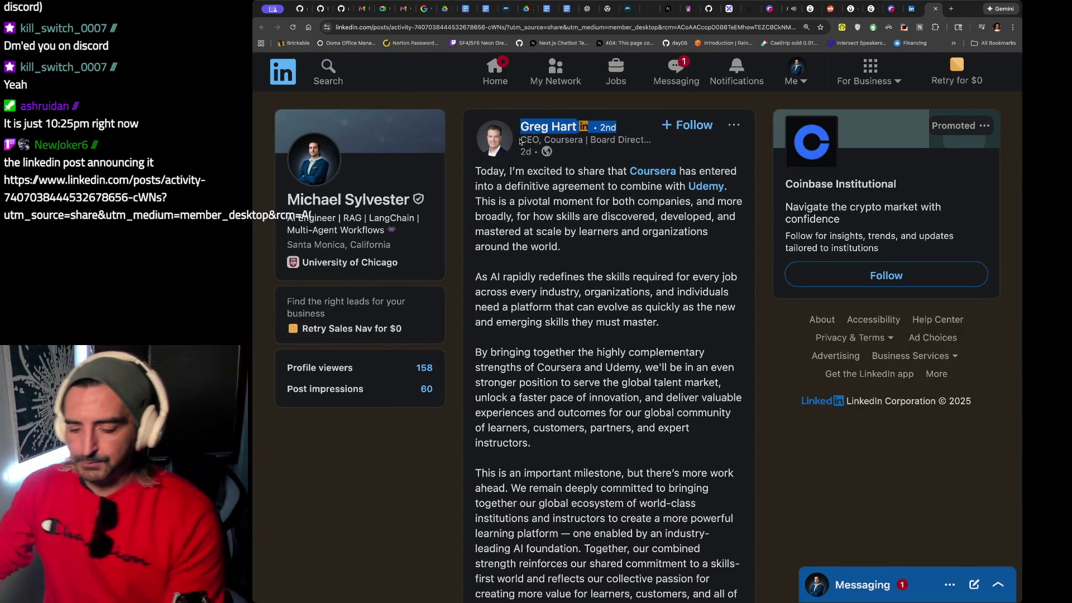
key("ctrl+t")
Run a Google search on the post author's name, then go back to the LinkedIn post.
type("brett")
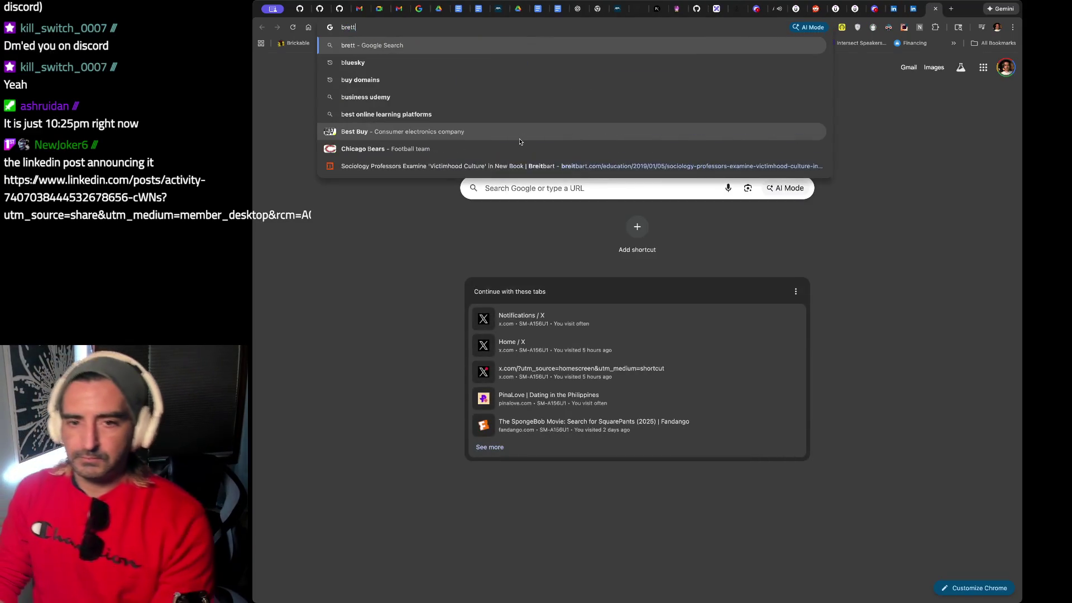
type(" hart")
key("Return")
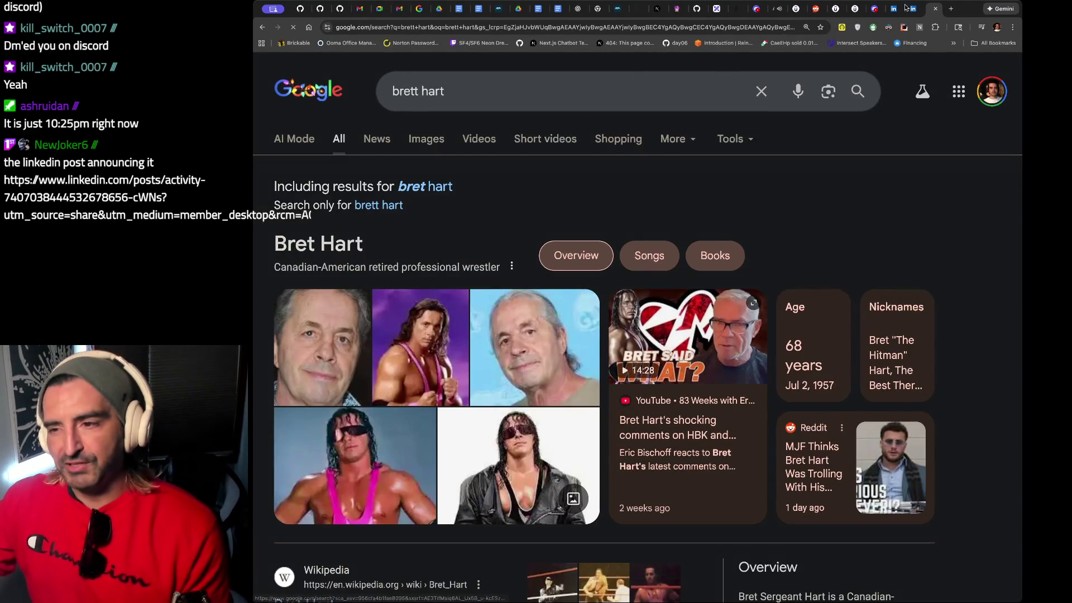
left_click(904, 7)
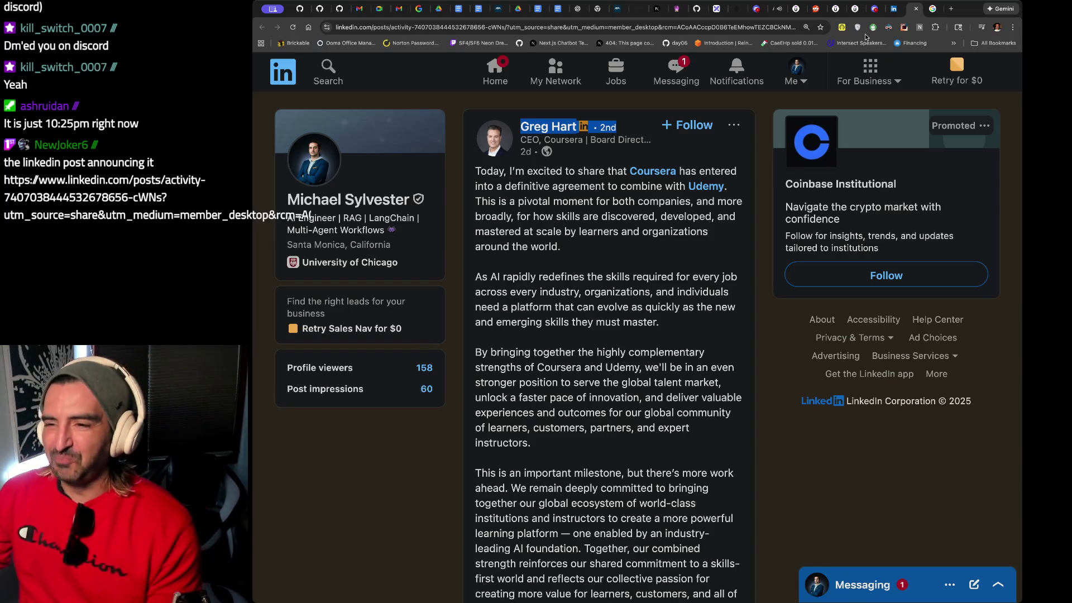
Read further through the LinkedIn announcement, highlighting paragraphs including the important milestone one.
scroll(598, 256, "down", 2)
mouse_move(544, 176)
left_mouse_down()
mouse_move(661, 254)
mouse_move(546, 326)
left_mouse_up()
scroll(592, 205, "down", 1)
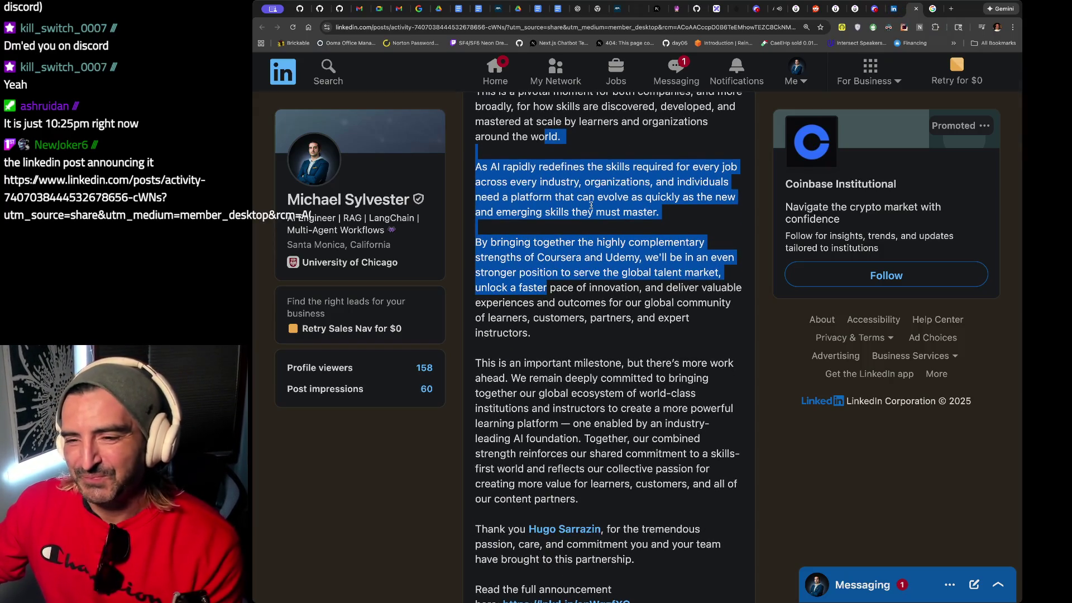
scroll(591, 206, "down", 2)
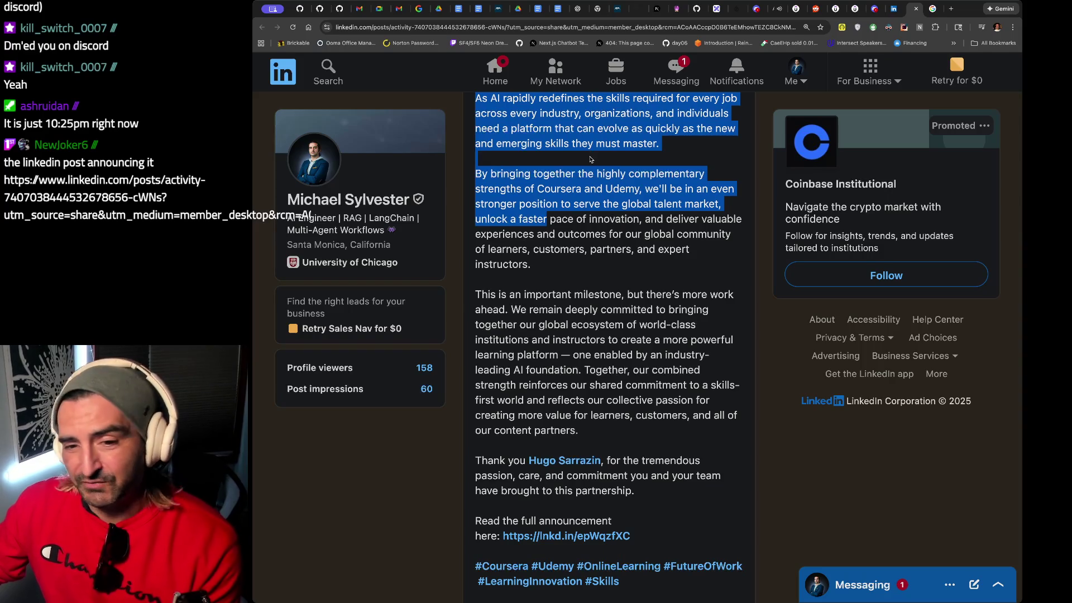
scroll(580, 156, "down", 5)
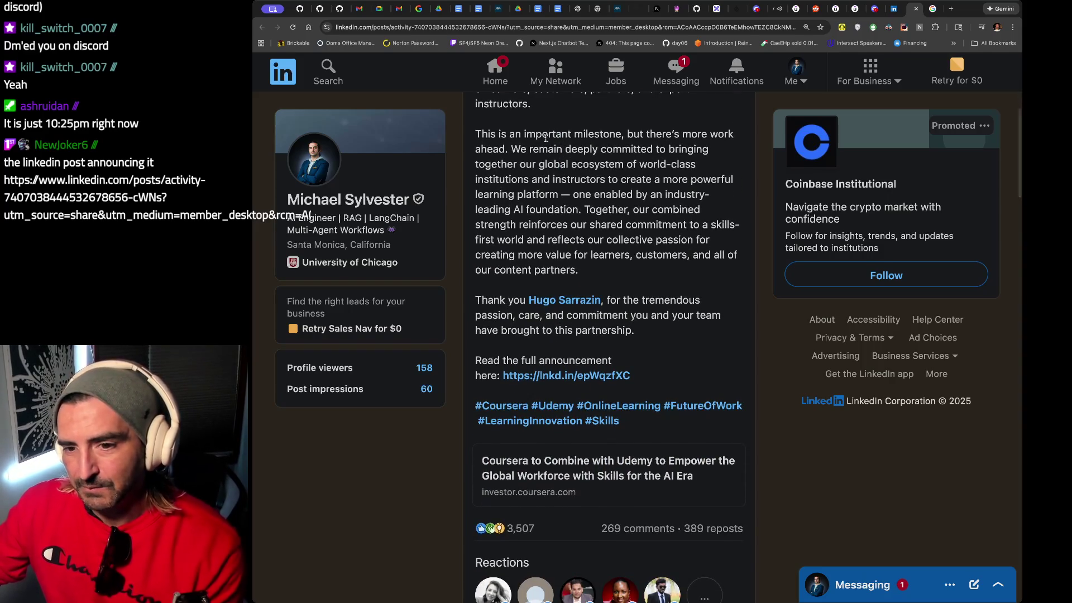
left_click_drag(546, 137, 545, 230)
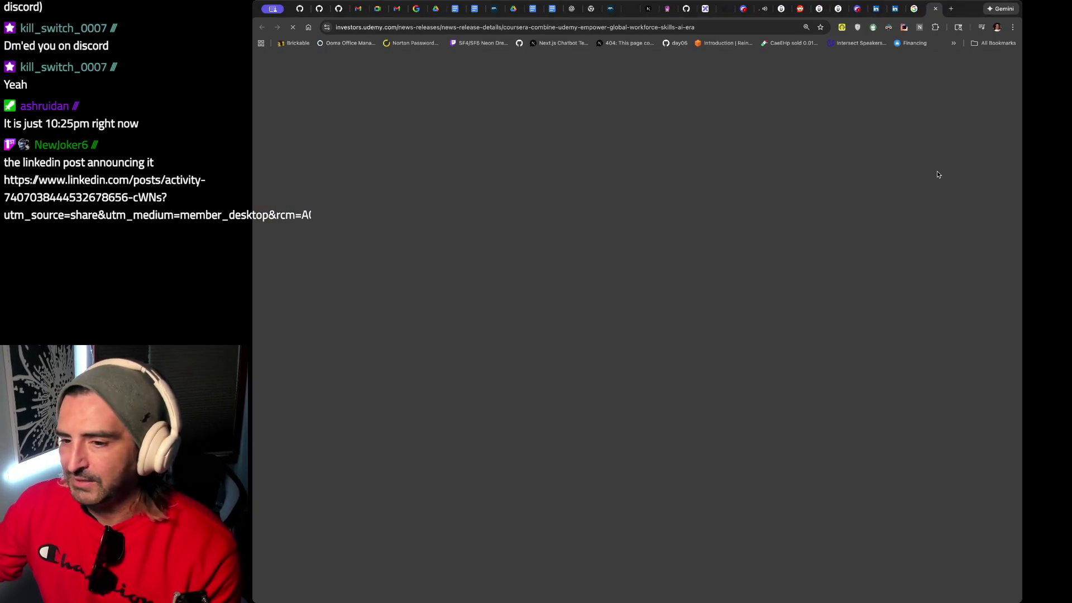
Scroll through the Udemy news release, then select its full web address and switch to Discord.
scroll(537, 377, "down", 10)
scroll(536, 378, "down", 10)
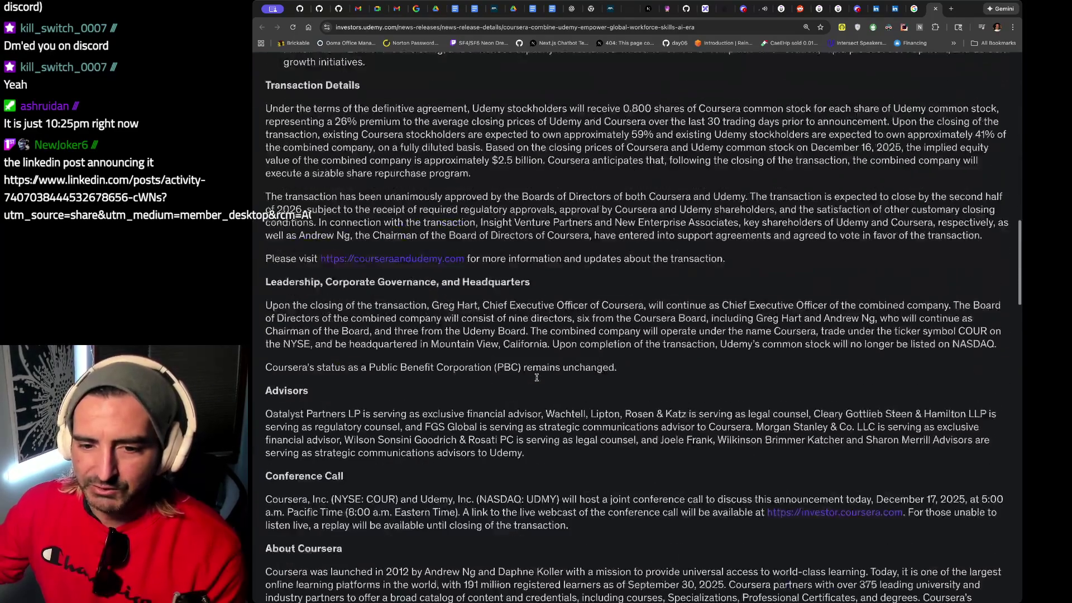
scroll(332, 319, "down", 5)
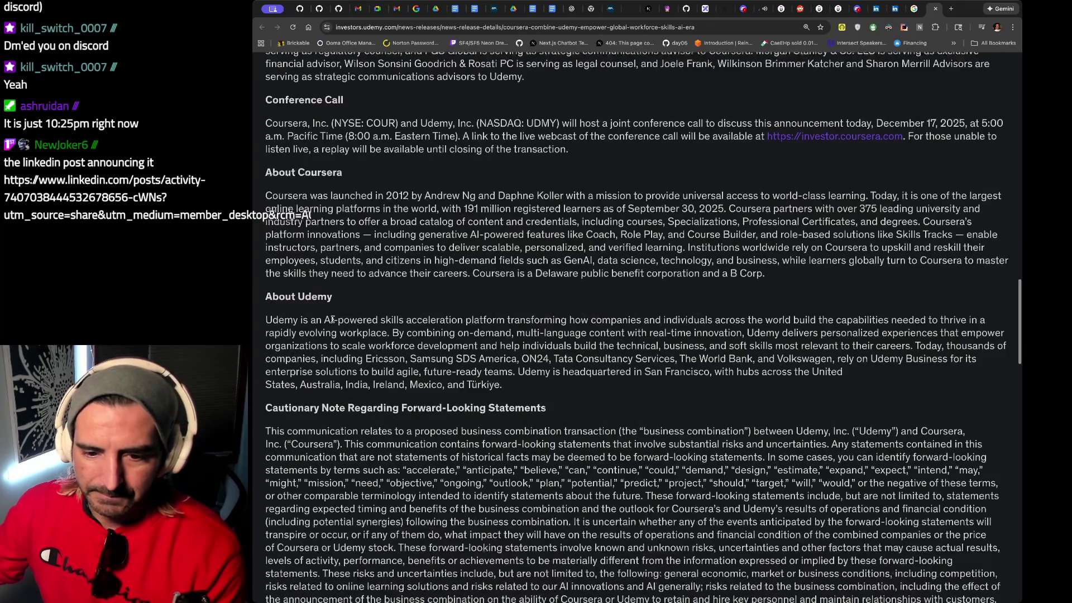
mouse_move(323, 288)
left_mouse_down()
mouse_move(323, 315)
mouse_move(461, 355)
left_mouse_up()
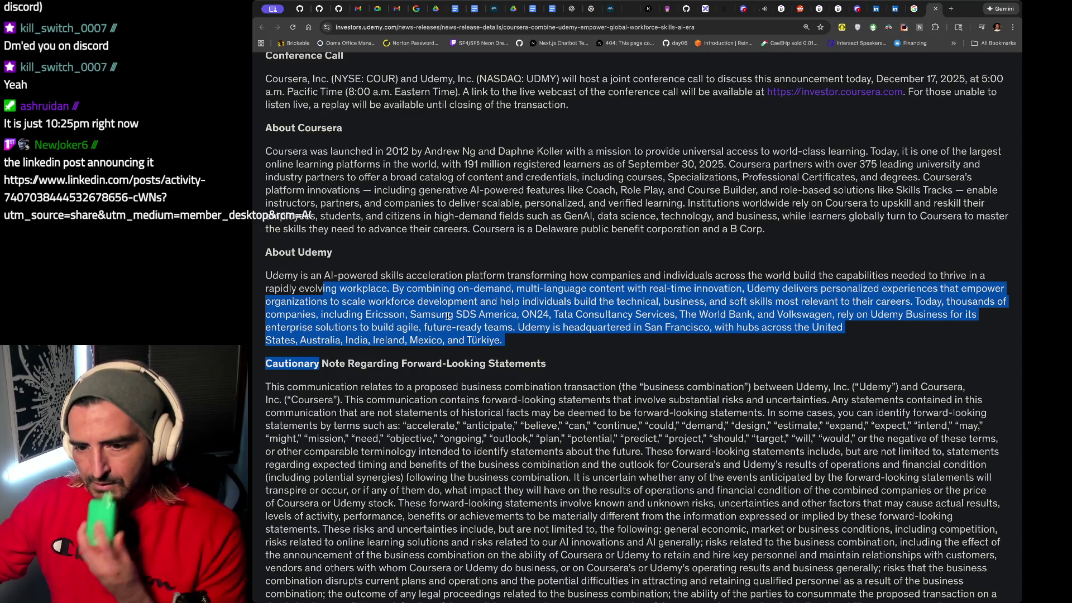
scroll(449, 315, "up", 3)
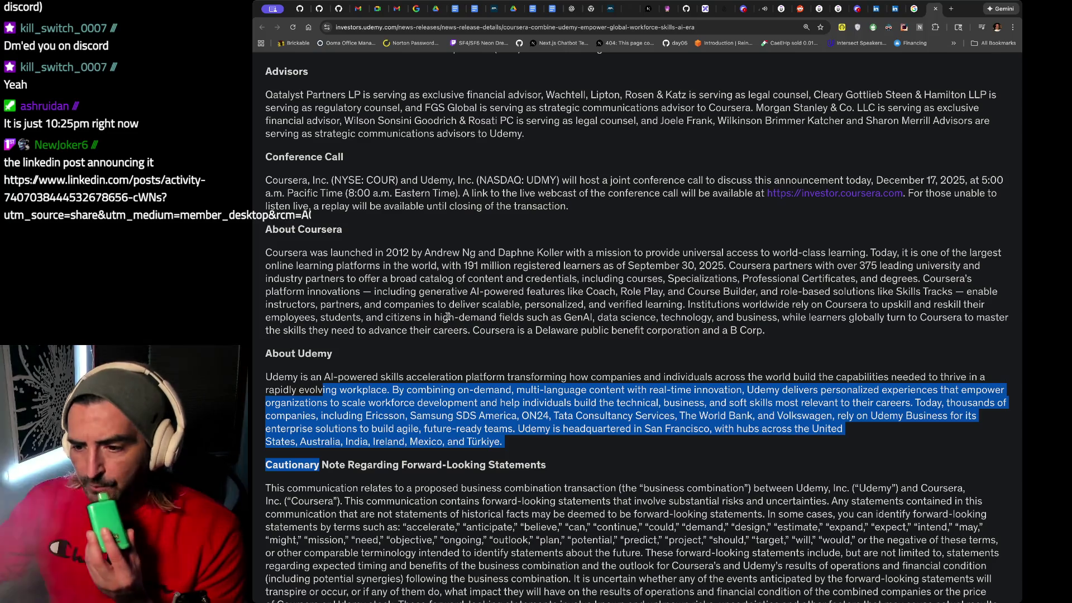
scroll(448, 316, "up", 1)
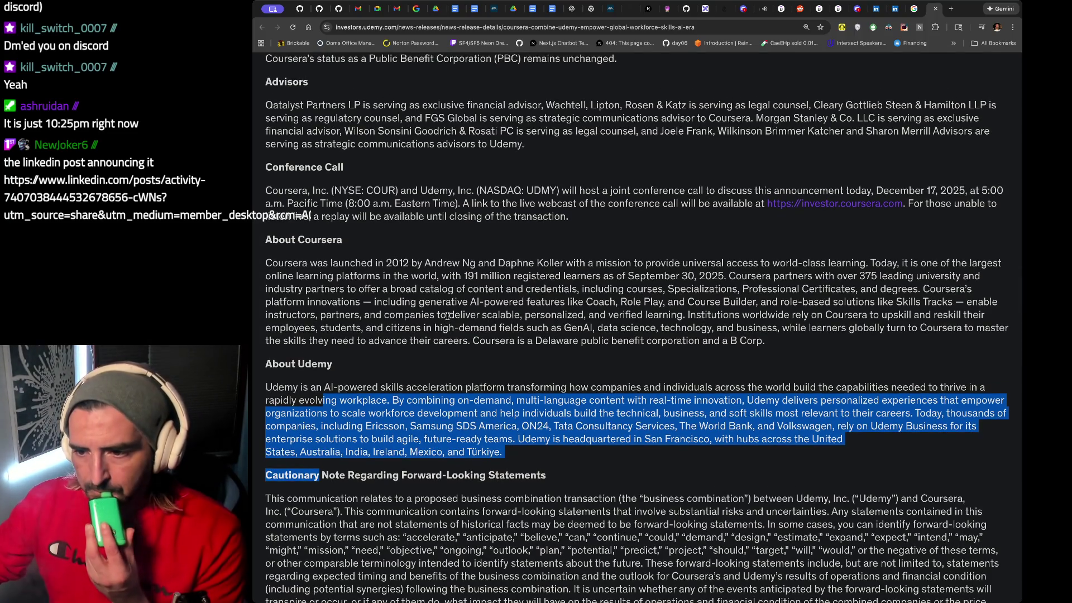
scroll(447, 316, "up", 3)
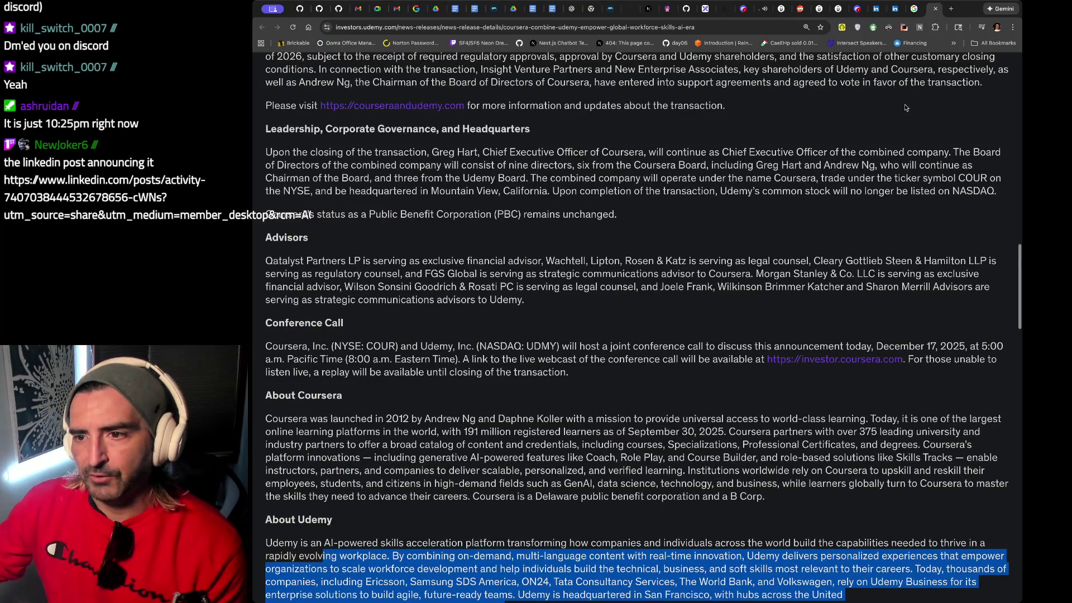
left_click(486, 29)
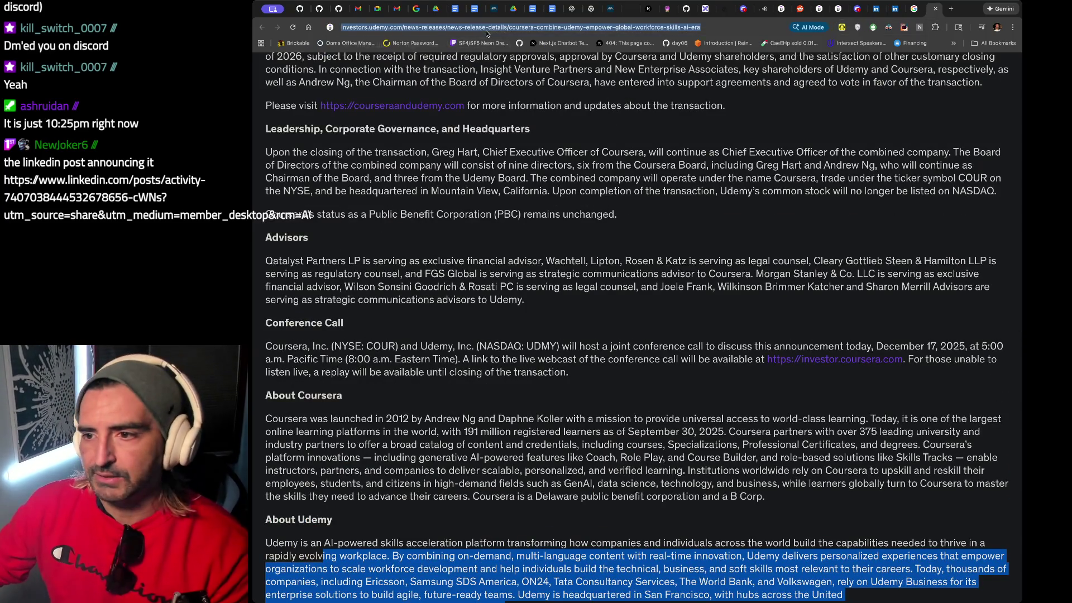
left_click(860, 10)
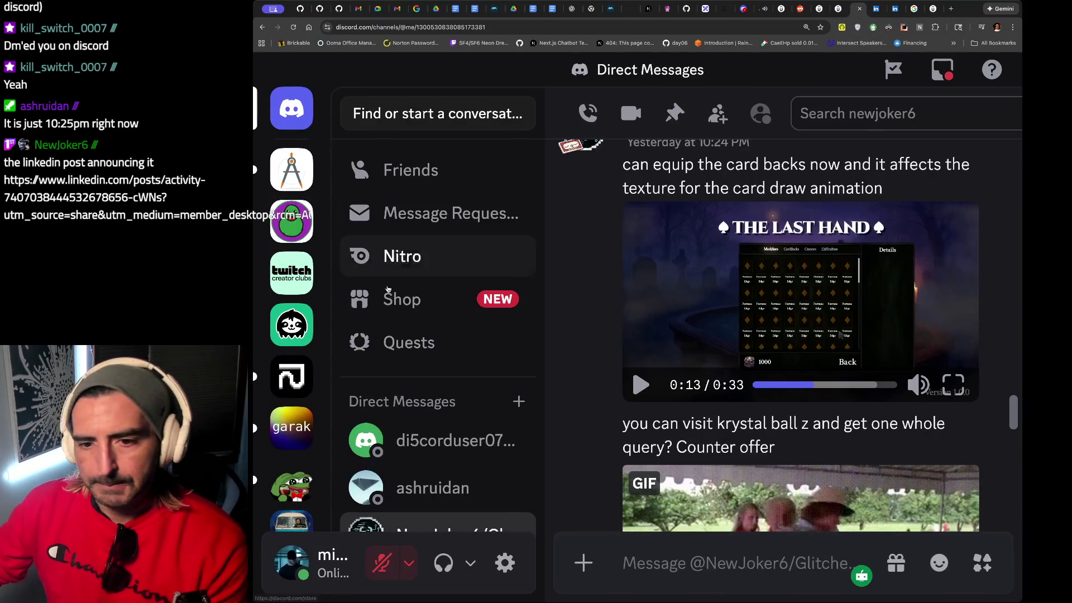
Open the community server's #misc channel.
scroll(293, 447, "down", 10)
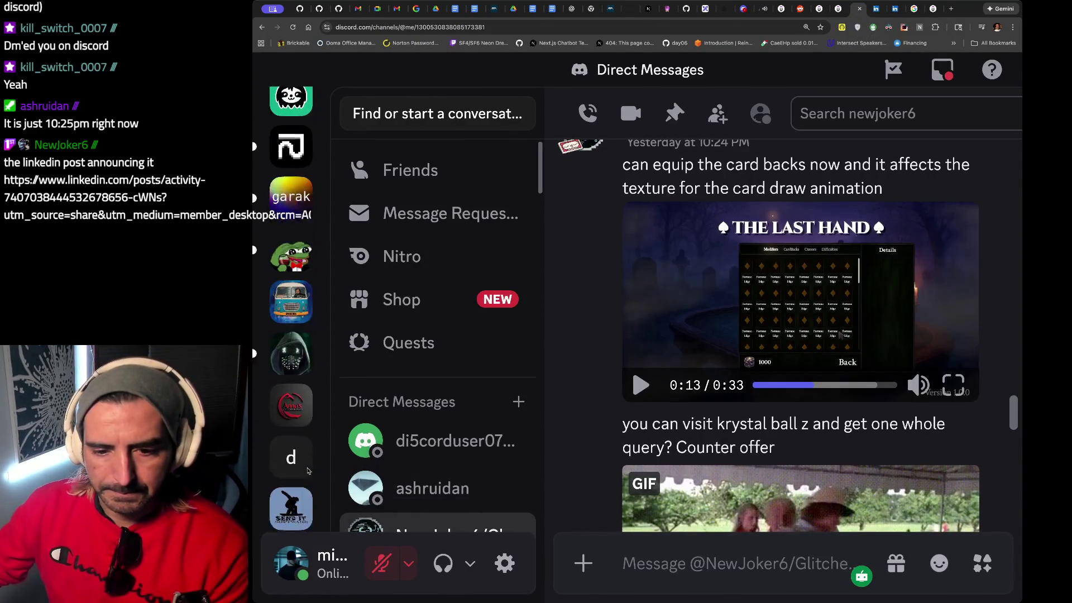
left_click(291, 366)
scroll(436, 400, "down", 5)
scroll(436, 400, "down", 1)
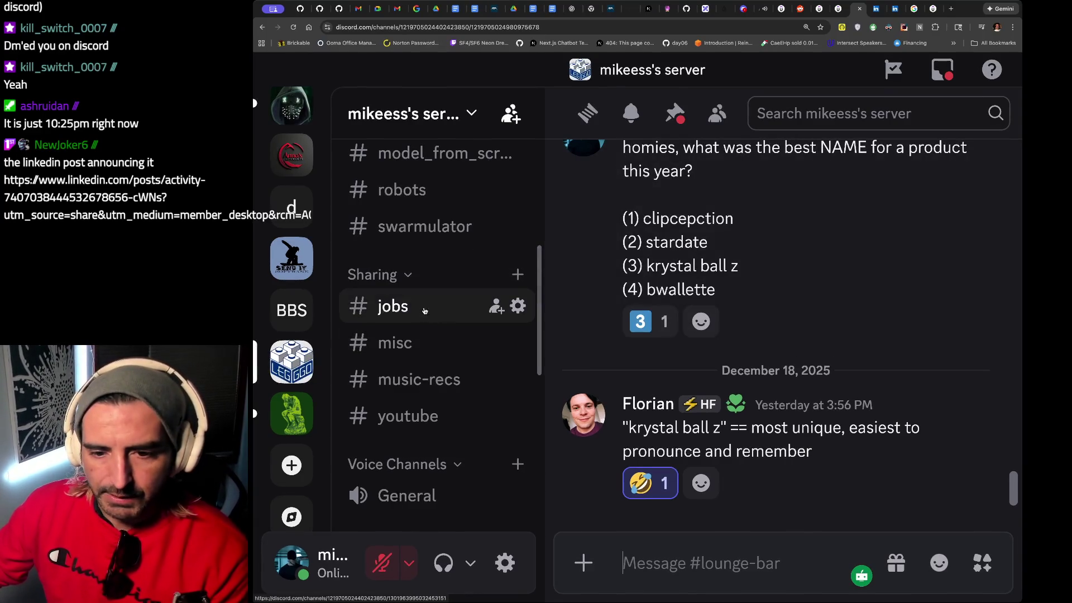
left_click(418, 343)
Post 'Udemy bought by coursera -->' with the pasted news release link in #misc.
type("a")
key("ctrl+a")
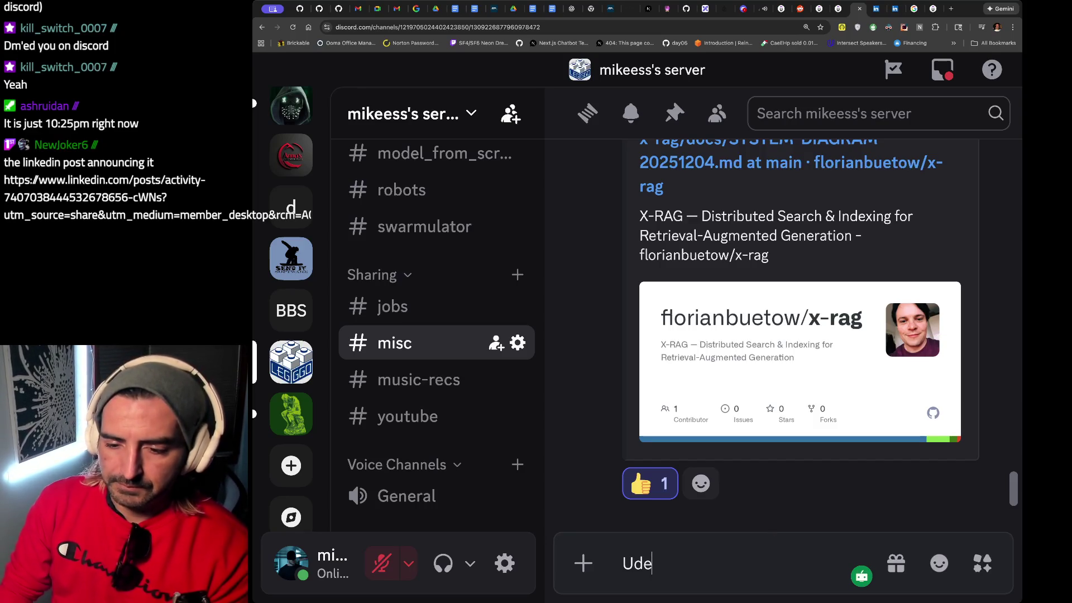
type("ought by coursera -")
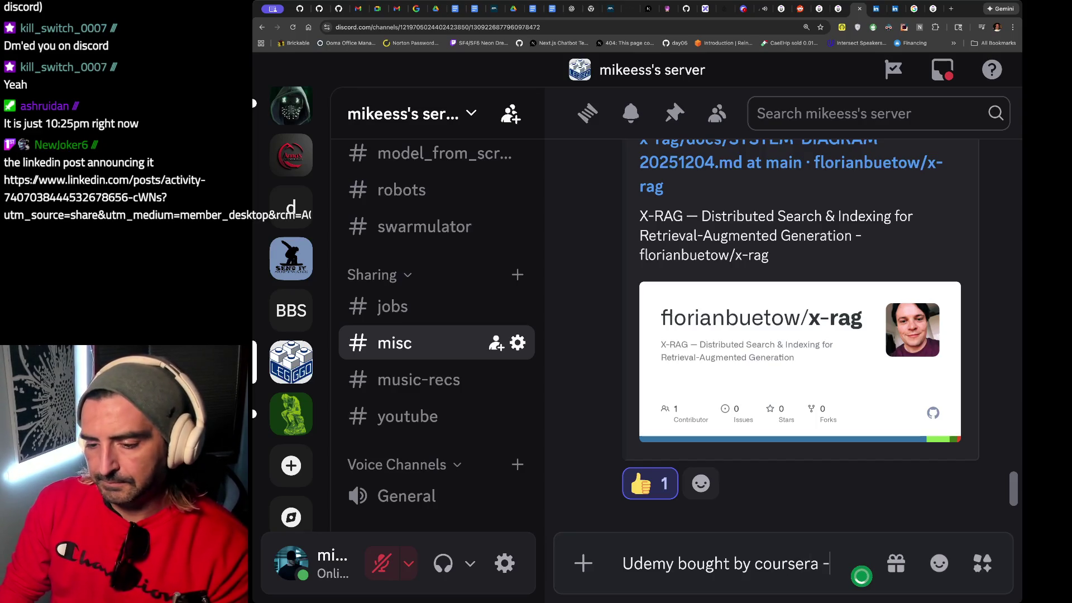
type("https://investors.udemy.com/news-releases/news-release-details/coursera-combine-udemy-empower-global-workforce-skills-ai-era")
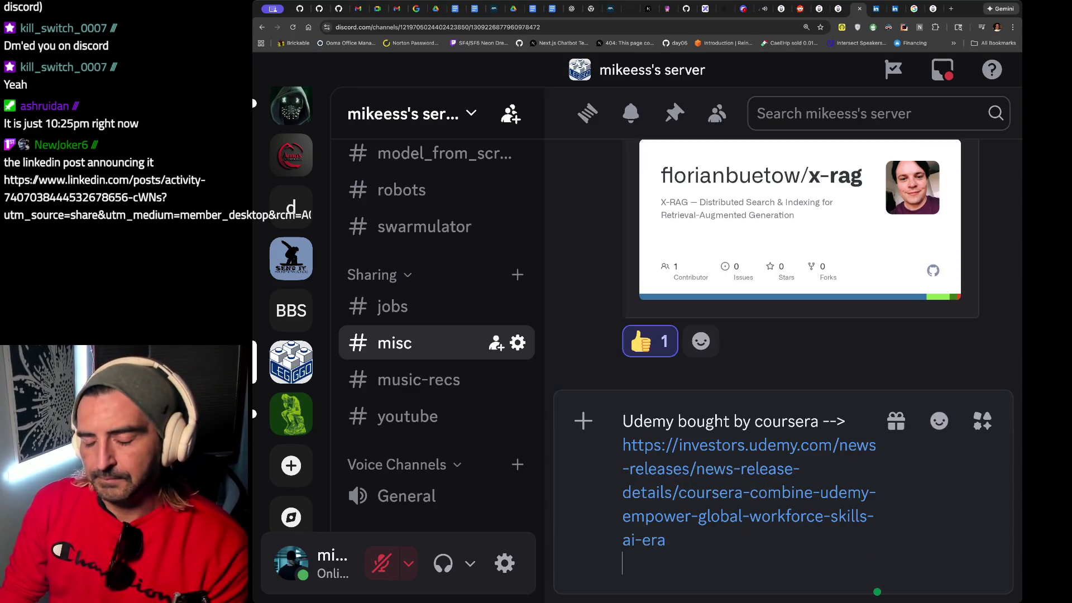
key("Return")
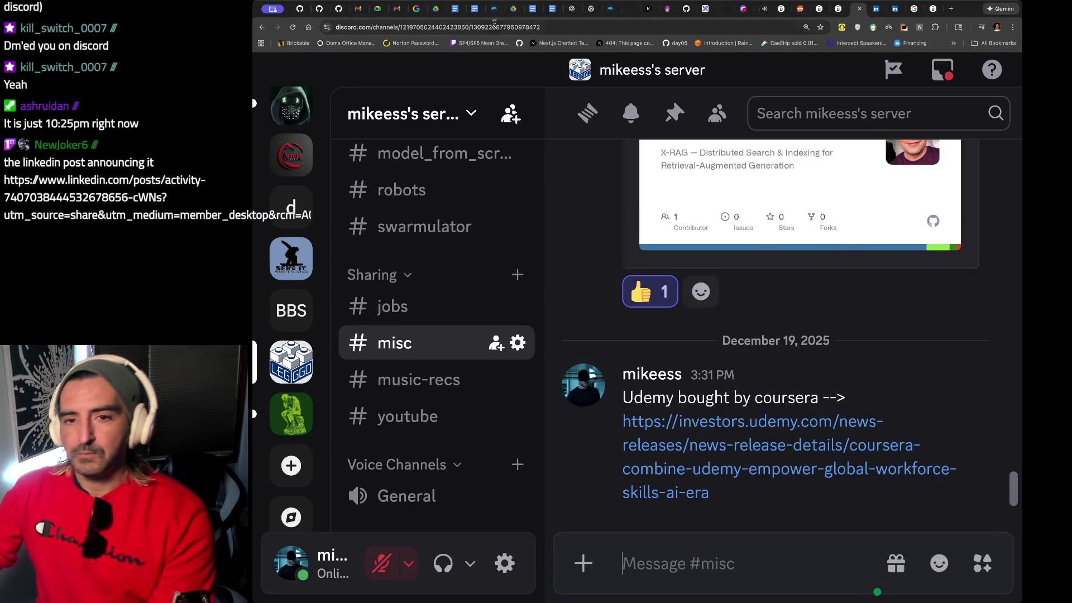
Zoom the Discord page out, then move to YouTube's search box.
key("ctrl+minus")
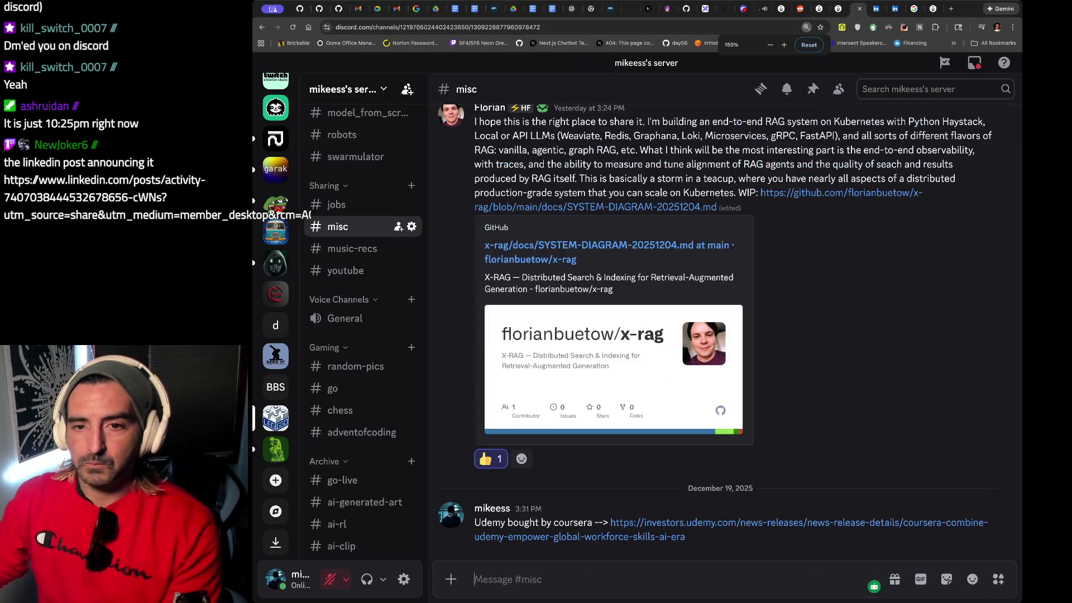
left_click(763, 9)
left_click(592, 62)
type("s")
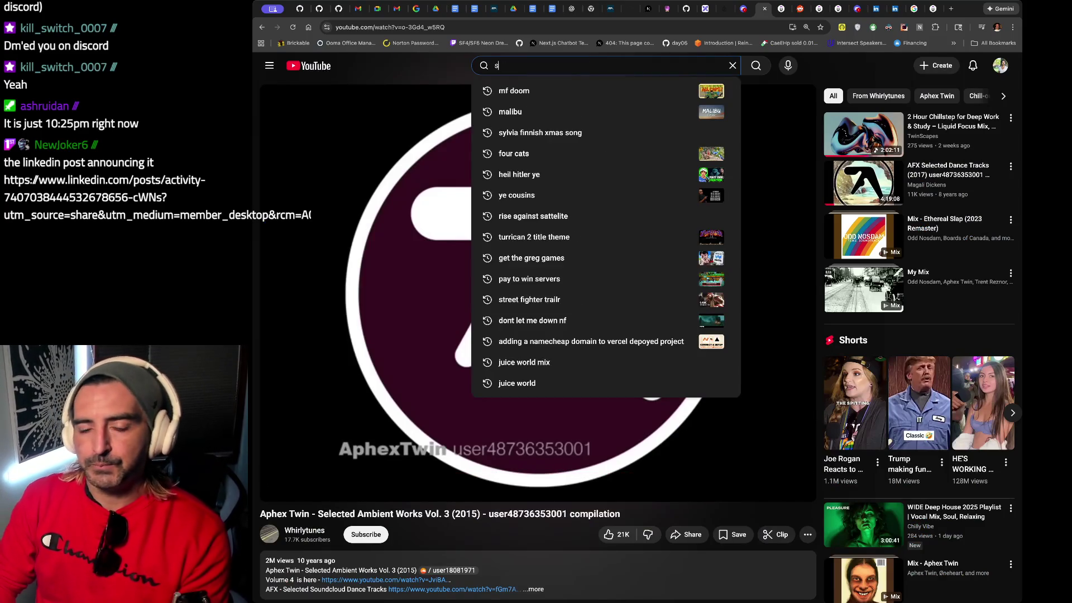
Clear the search box, reorder the YouTube tabs, and pause the Agent Builder video.
key("BackSpace")
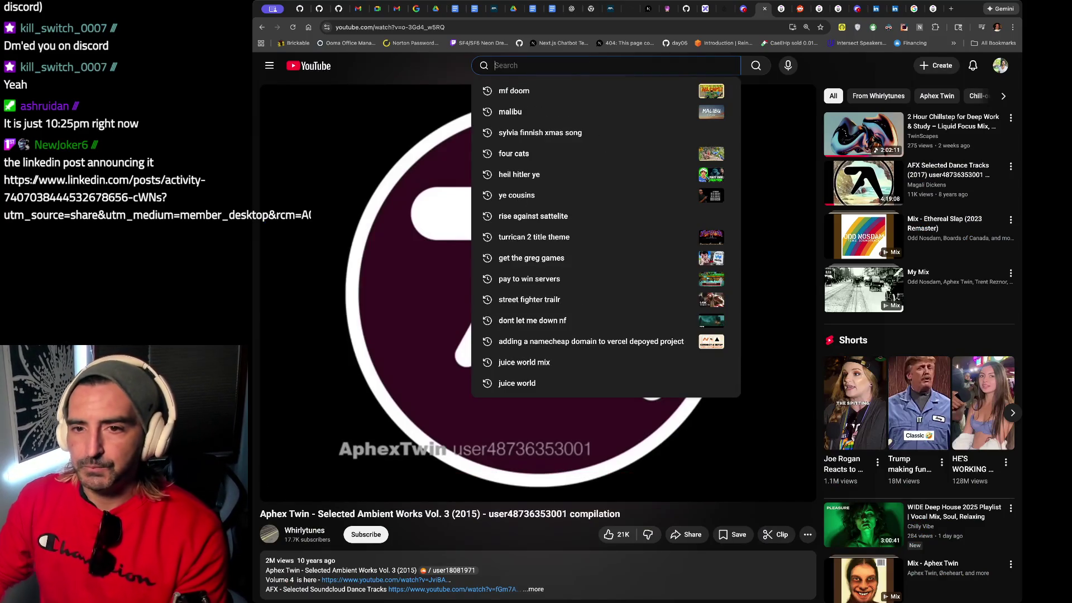
left_click_drag(764, 8, 438, 7)
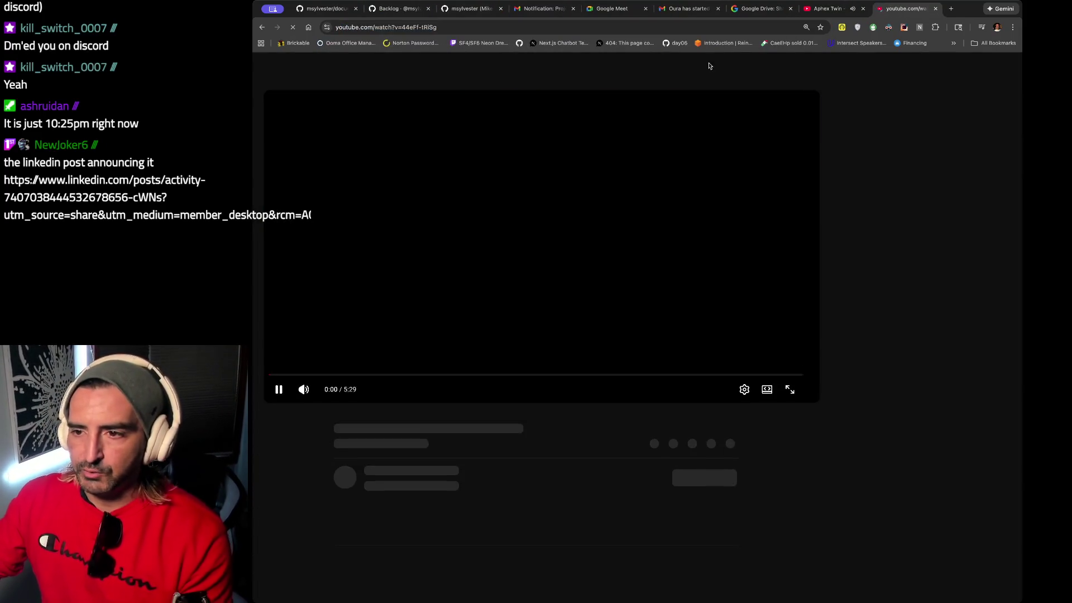
left_click(504, 114)
Search 'data ingestion systems design' and open ByteByteGo's 'What is Data Pipeline?' video.
left_click(515, 64)
type("data ingestion systems ")
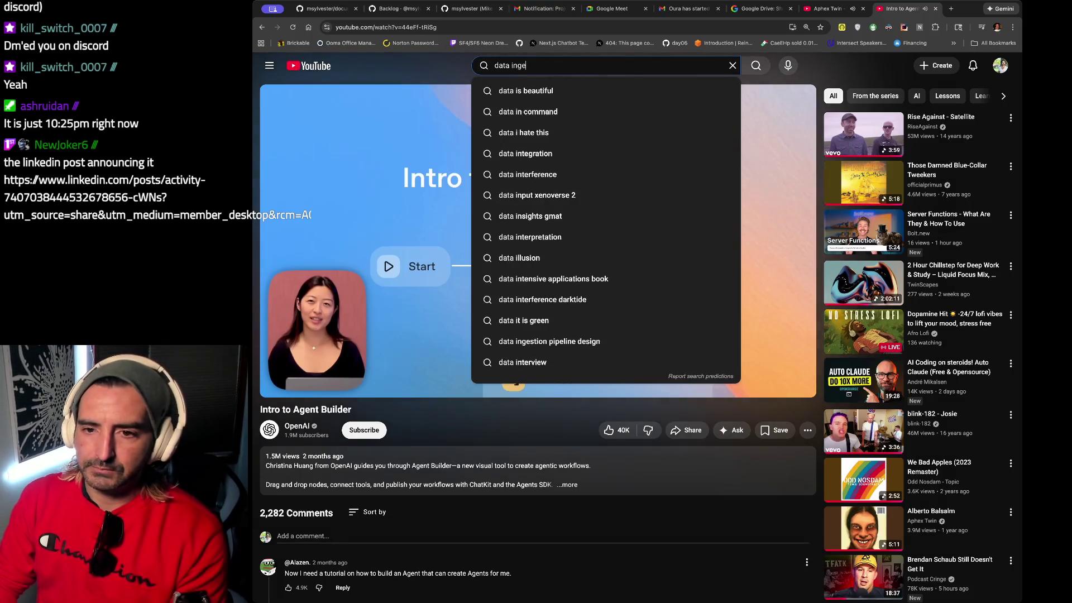
type("design")
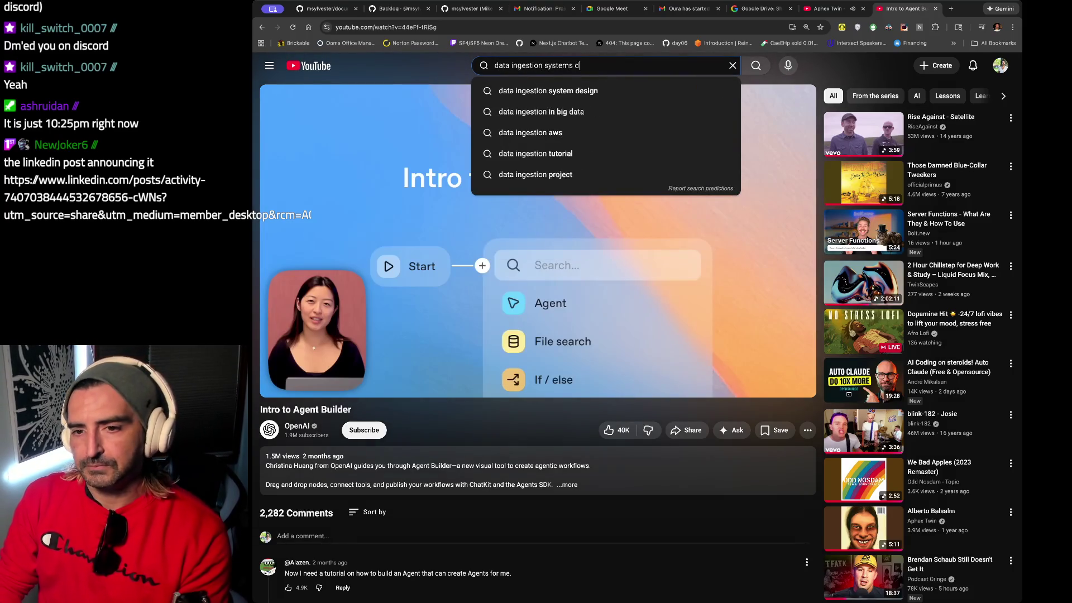
key("Return")
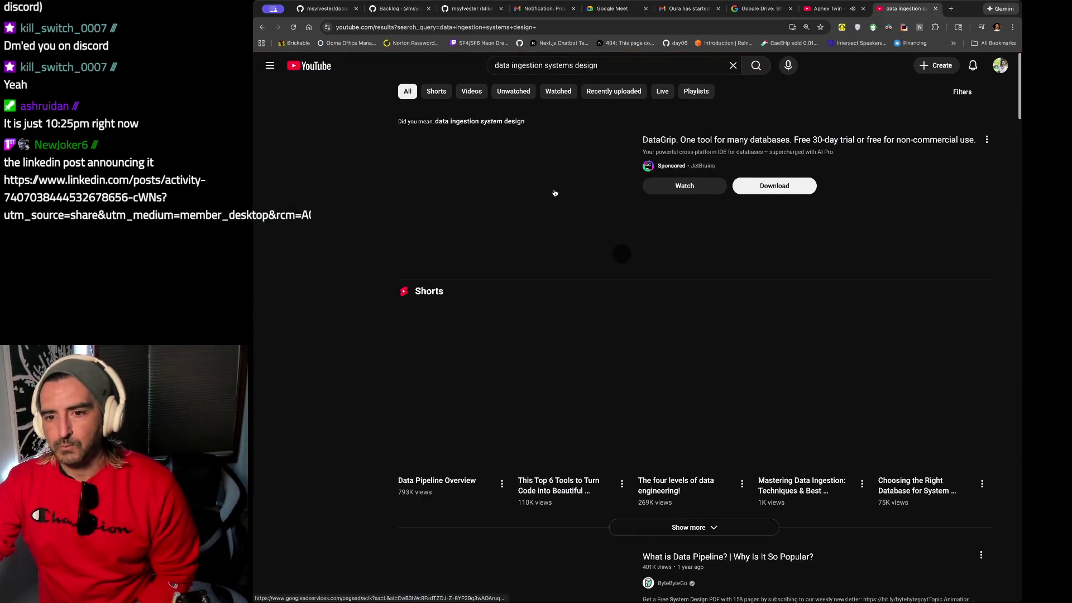
scroll(561, 218, "down", 3)
scroll(561, 217, "down", 4)
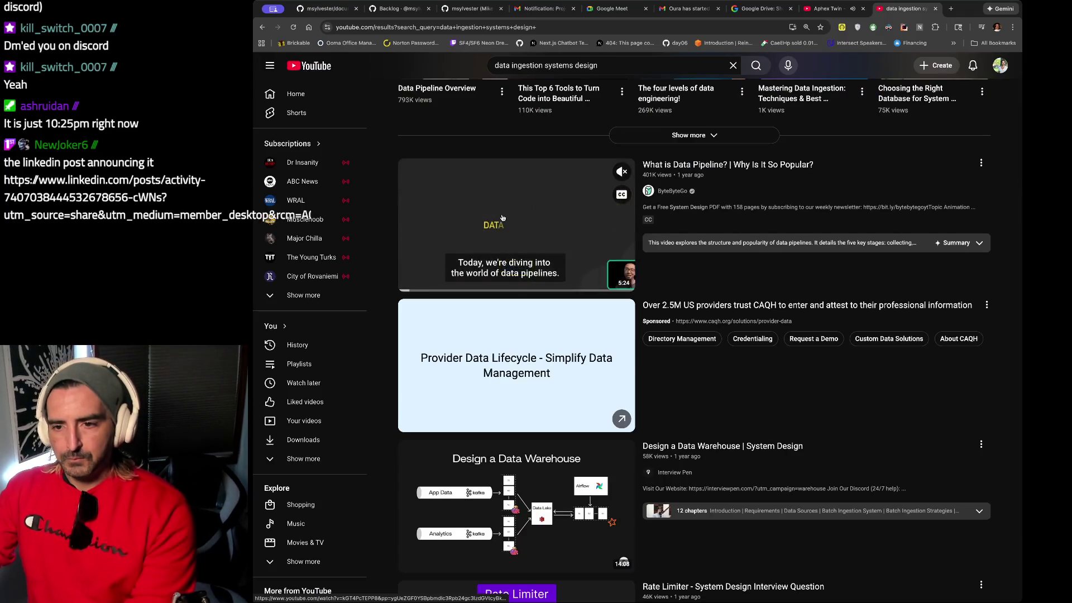
left_click(616, 279)
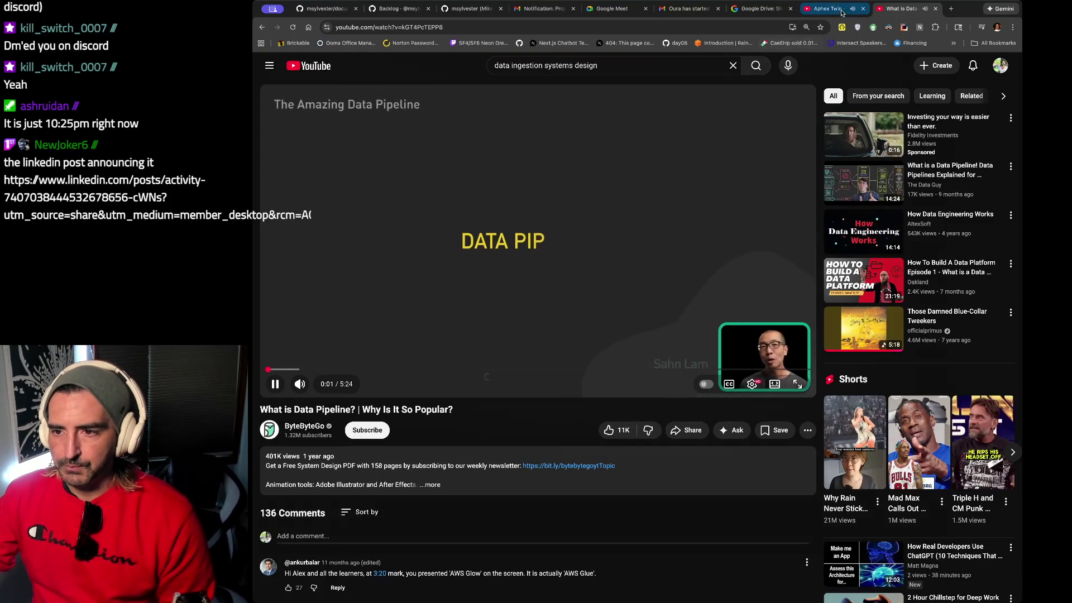
Pause the Aphex Twin tab's music and return to the data pipeline video.
key("ctrl+shift+Tab")
left_click(371, 170)
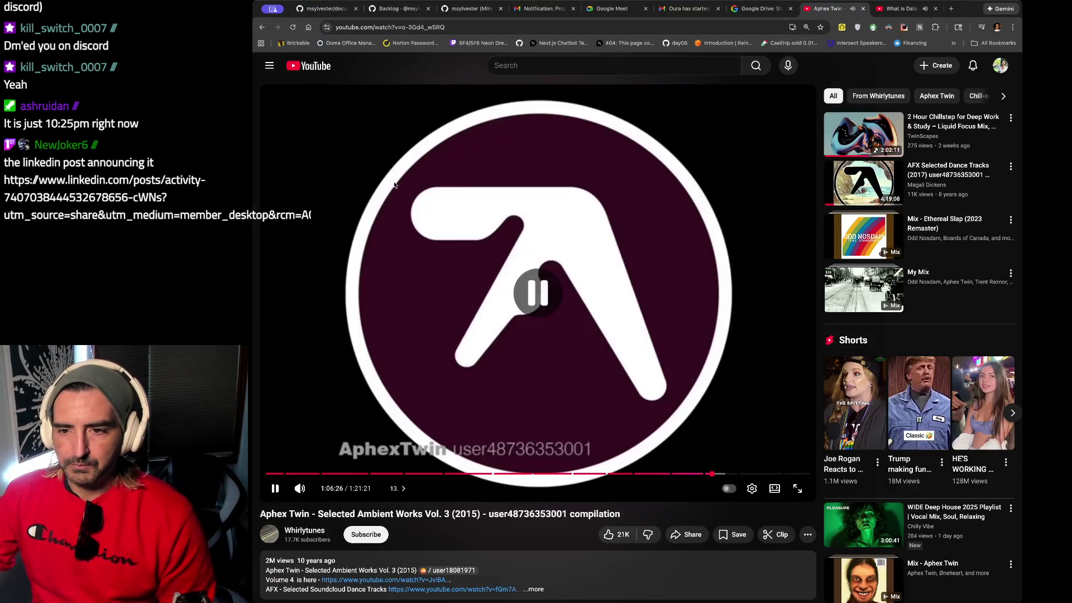
left_click(899, 9)
left_click(804, 12)
left_click(459, 247)
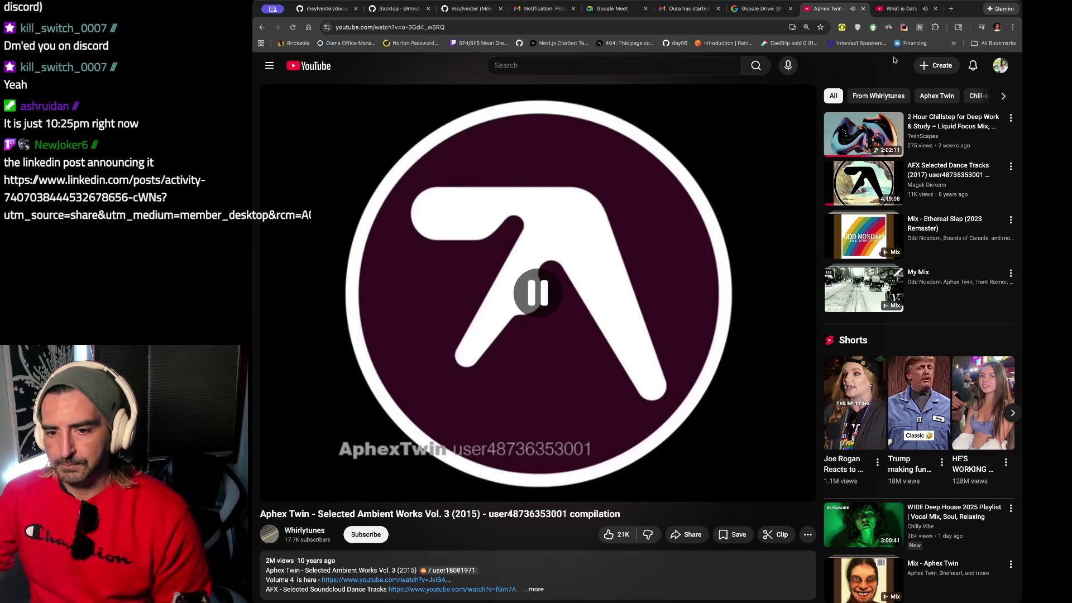
left_click(895, 9)
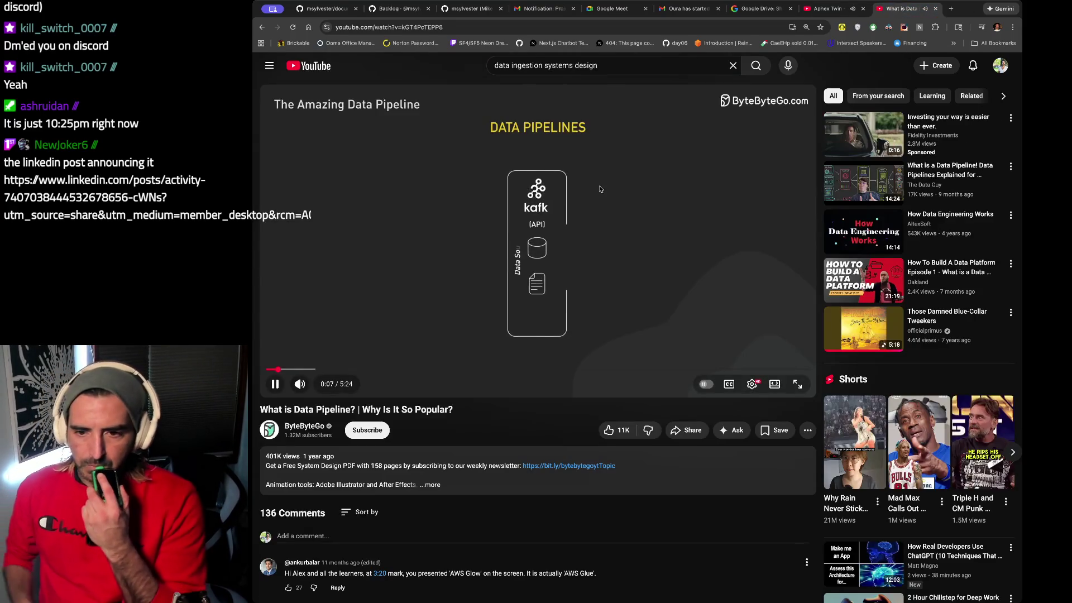
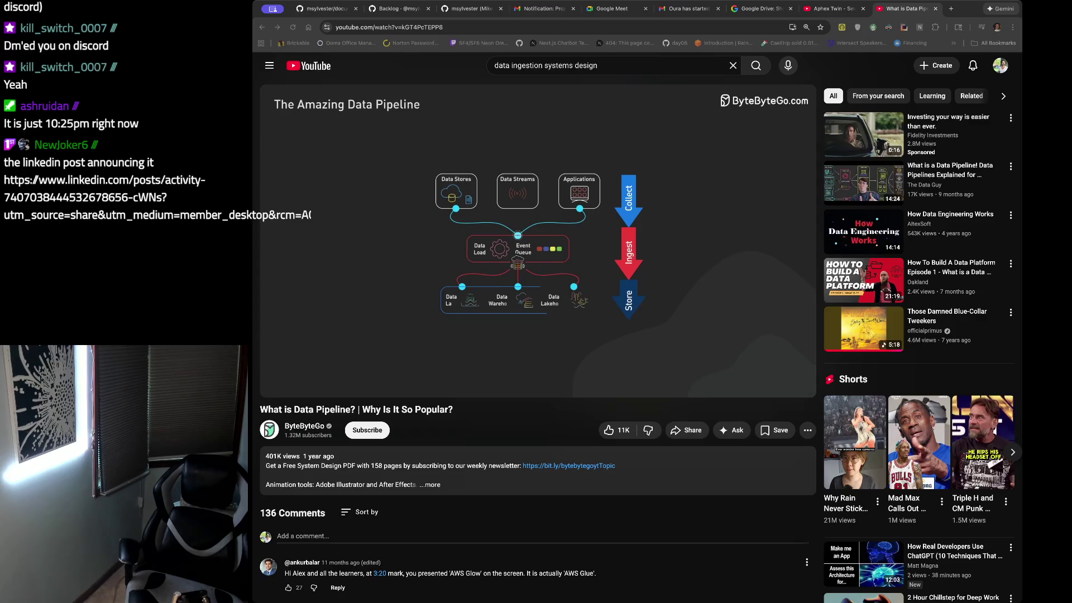
Write the December 19th note with bullets on the mocked pipeline goal covering most services and requirements.
type("19")
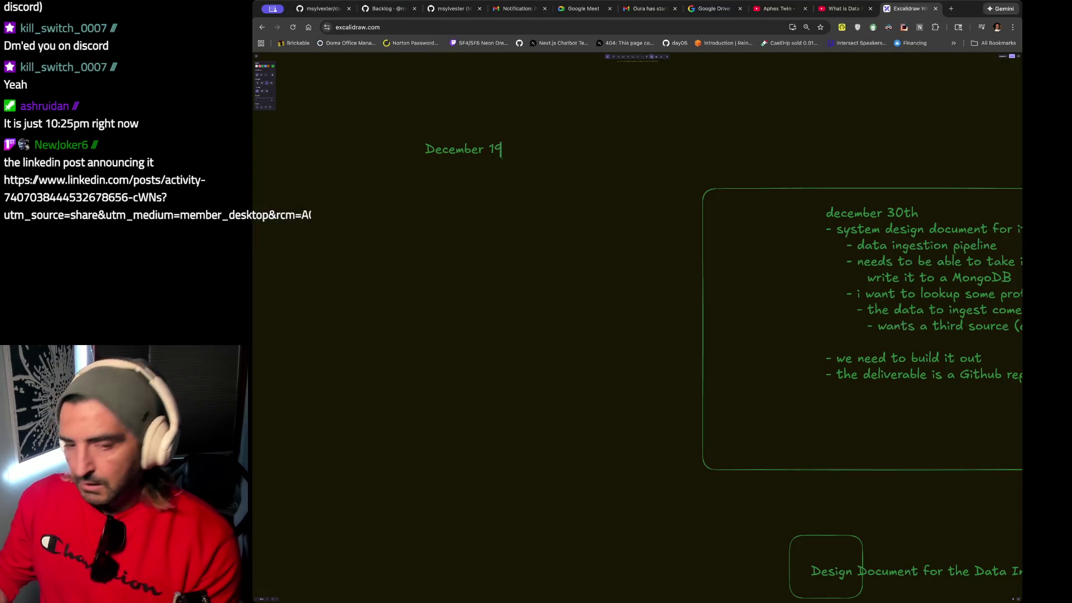
type("th")
key("Return")
type("goo stream to have")
key("BackSpace")
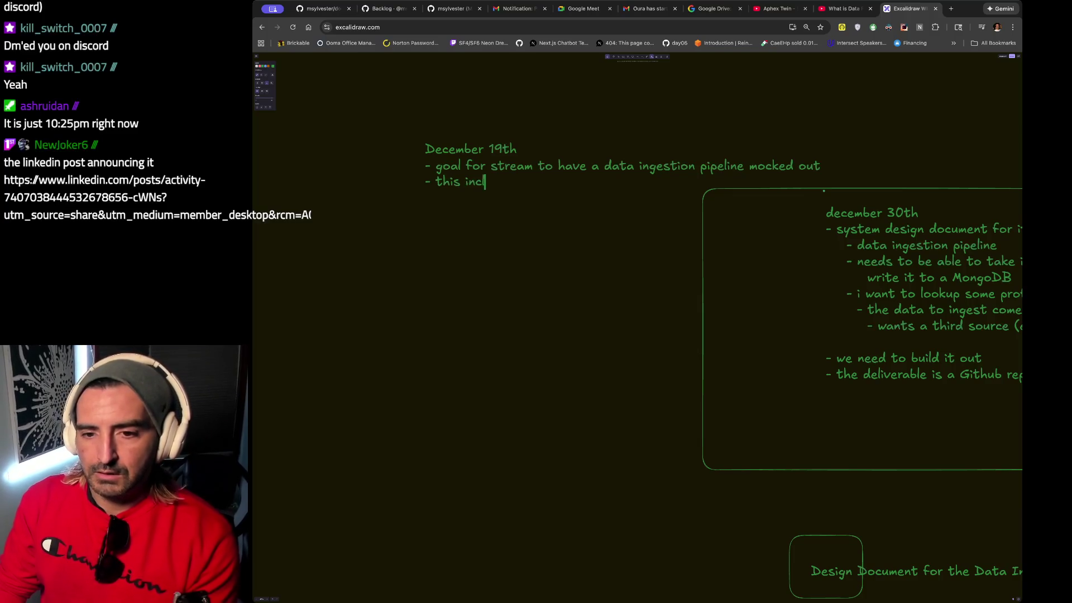
type("most of the services, fetaures, functional and non functional requiremnt")
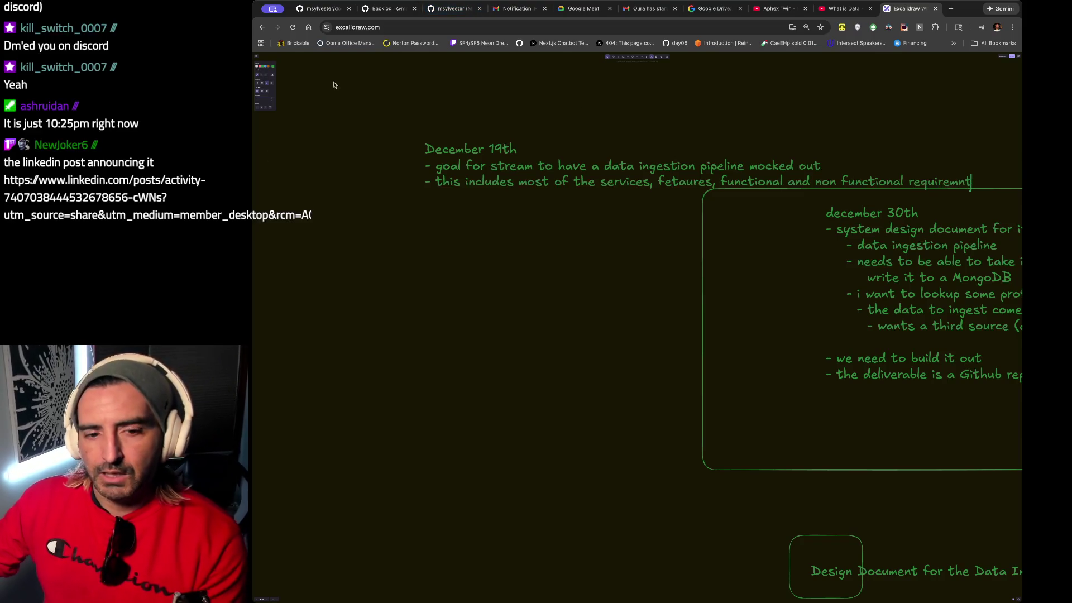
Load the pasted YouTube chillstep focus-music video in a new browser tab.
key("ctrl+t")
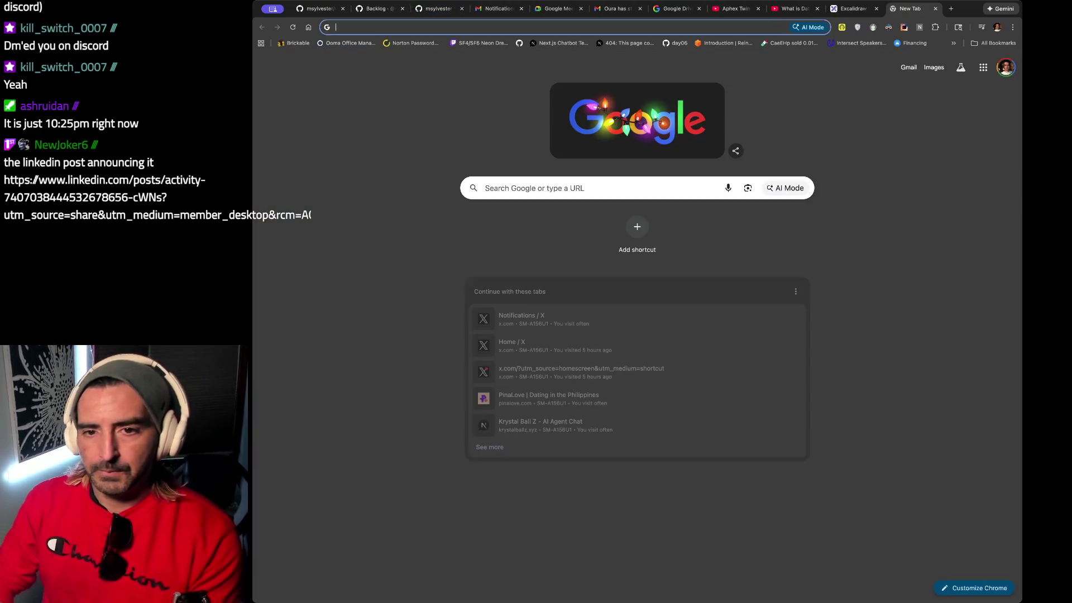
key("ctrl+v")
key("Return")
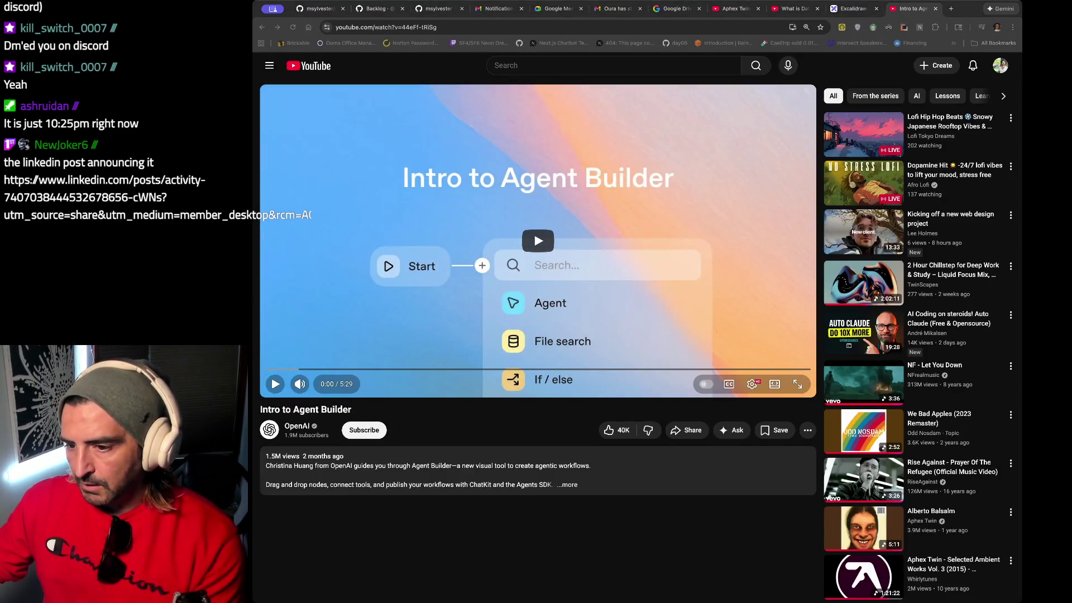
Skip the video's ad, then return to Excalidraw and reopen the December 19th note.
key("super+Tab")
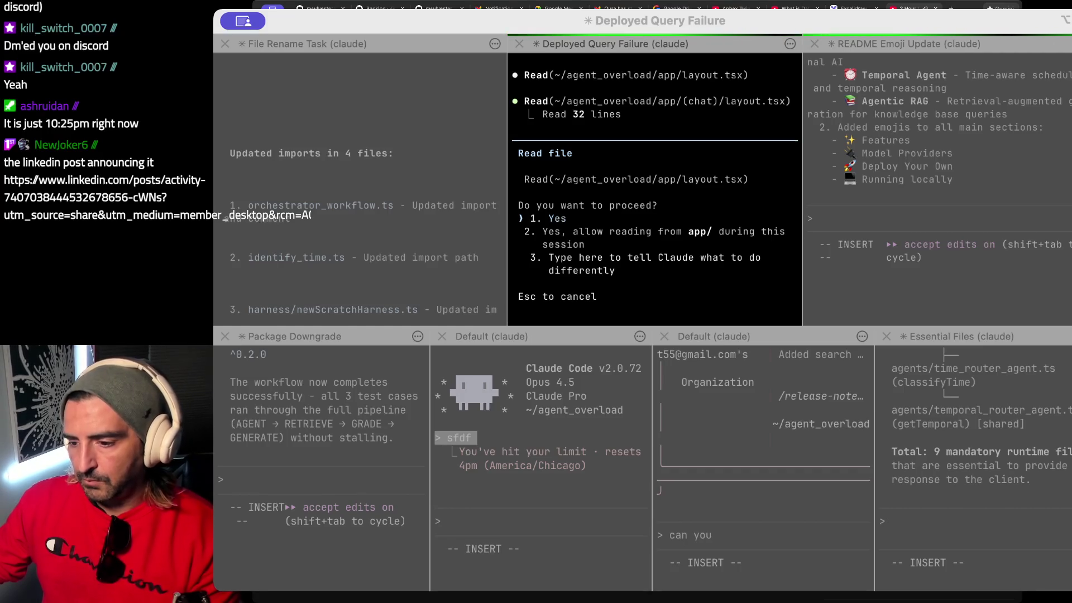
key("super+Tab")
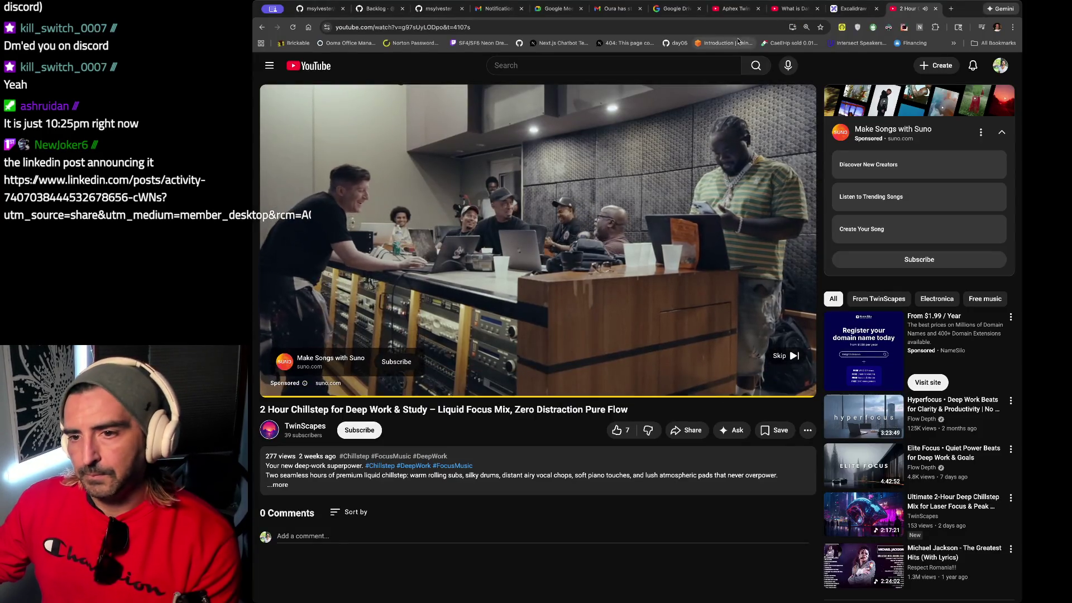
left_click(779, 355)
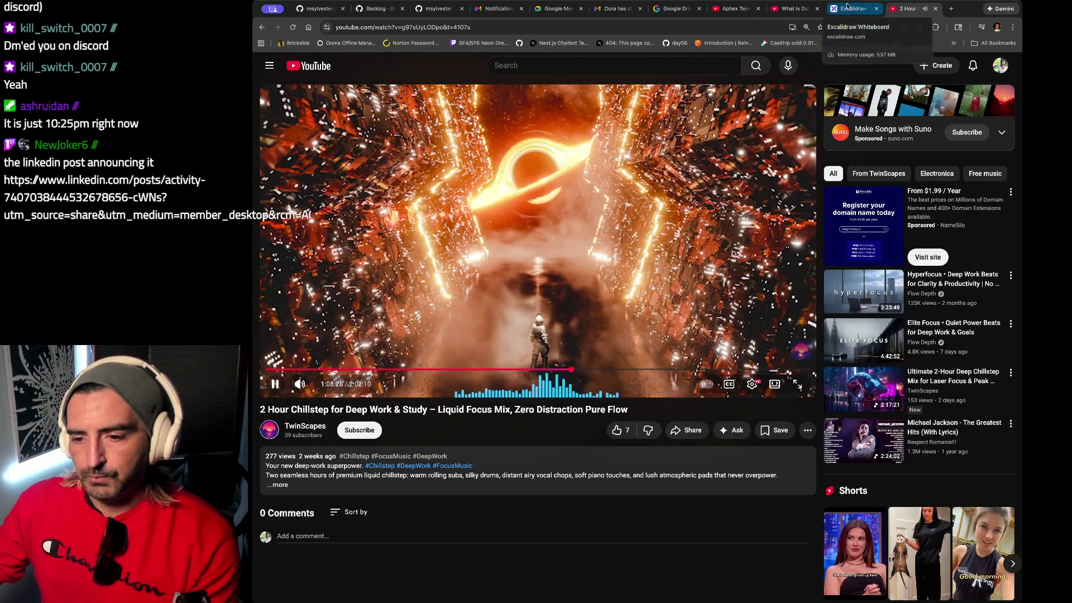
left_click(846, 6)
double_click(507, 174)
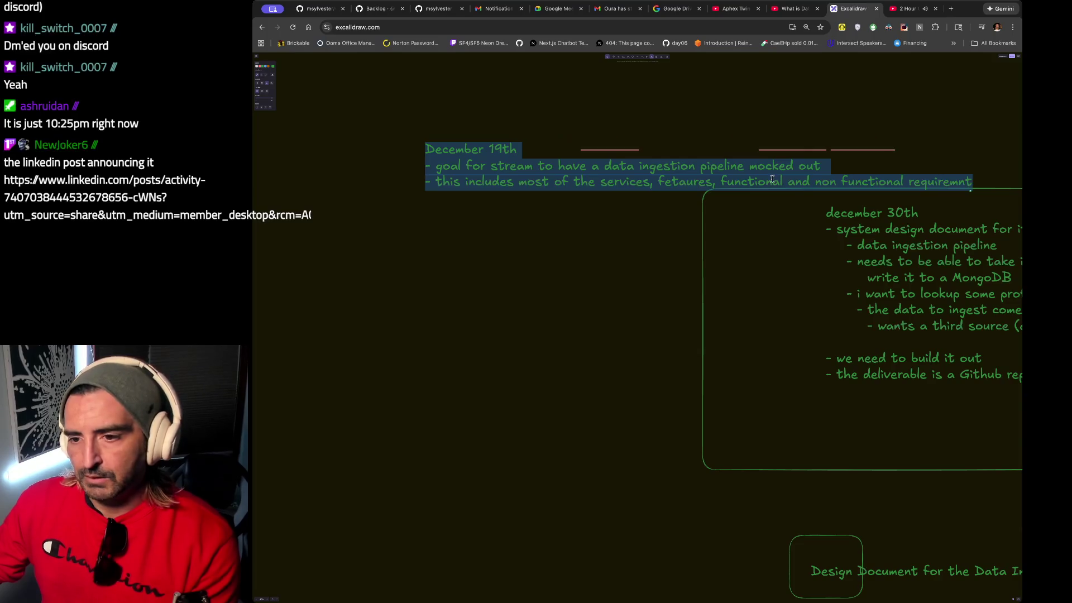
Close the December 19th note and drag it up and left to make room below.
left_click(412, 235)
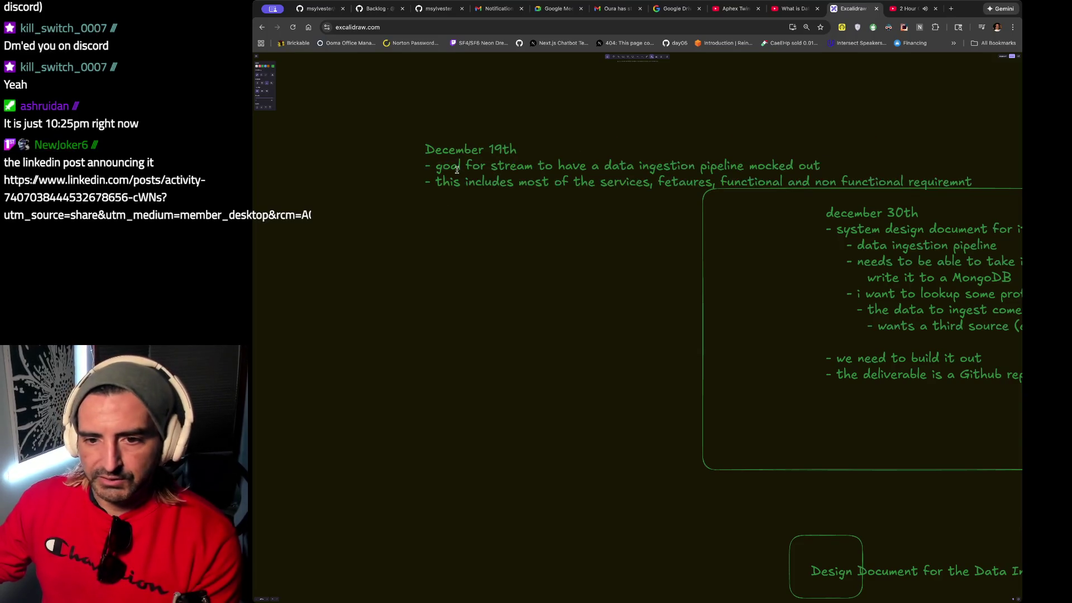
left_click(619, 58)
left_click_drag(552, 149, 395, 103)
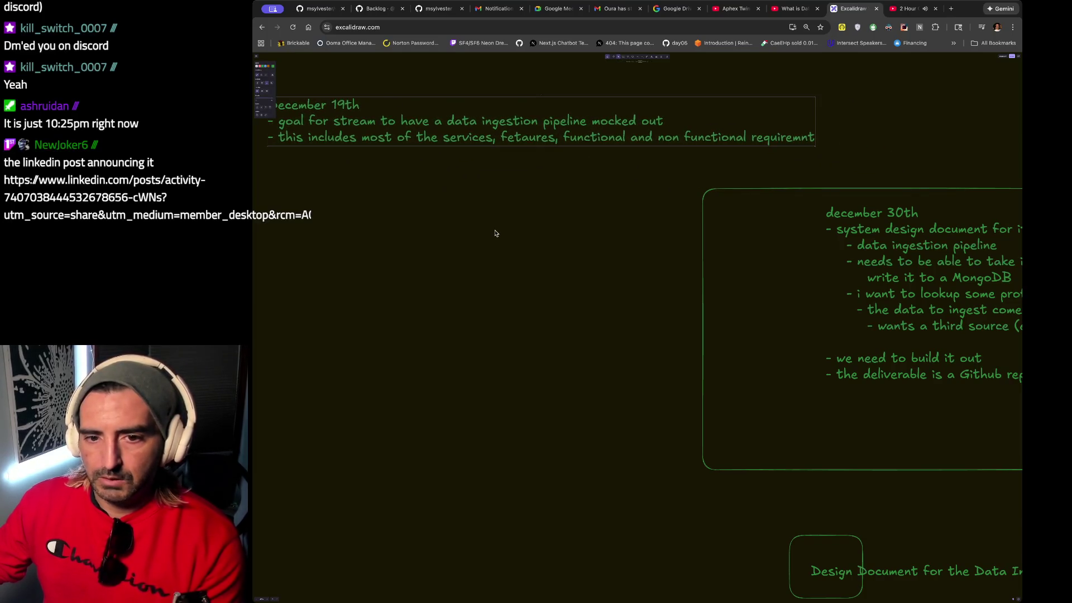
scroll(495, 232, "left", 3)
scroll(495, 232, "up", 1)
left_click(650, 58)
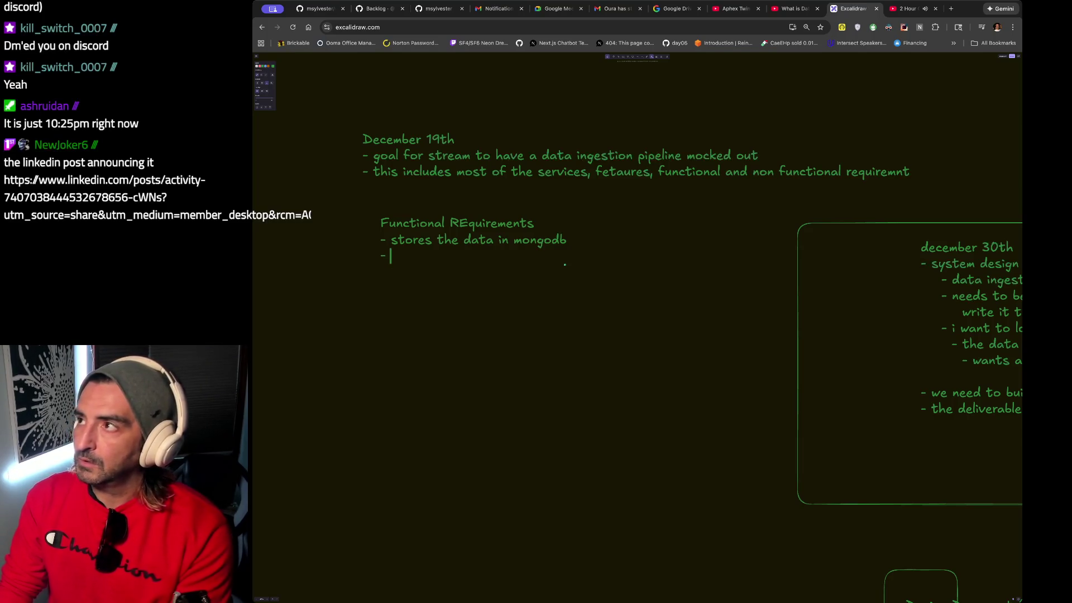
Add the functional requirement 'scrapes a website that has daily media'.
type("princ")
key("BackSpace")
key("BackSpace")
type("i")
key("BackSpace")
key("BackSpace")
key("BackSpace")
type("scrapes")
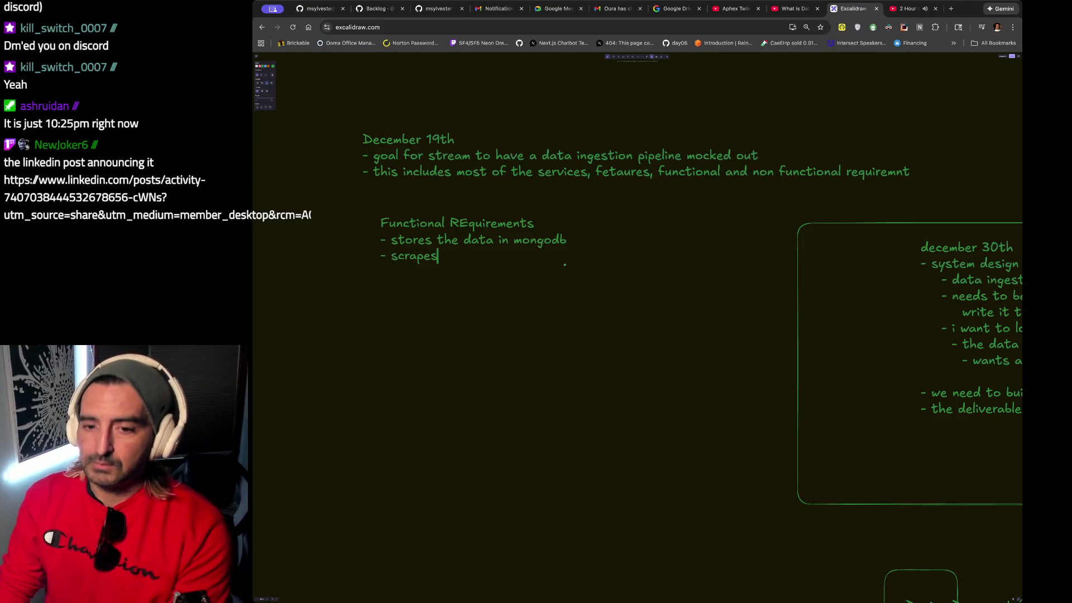
key("Return")
type("-")
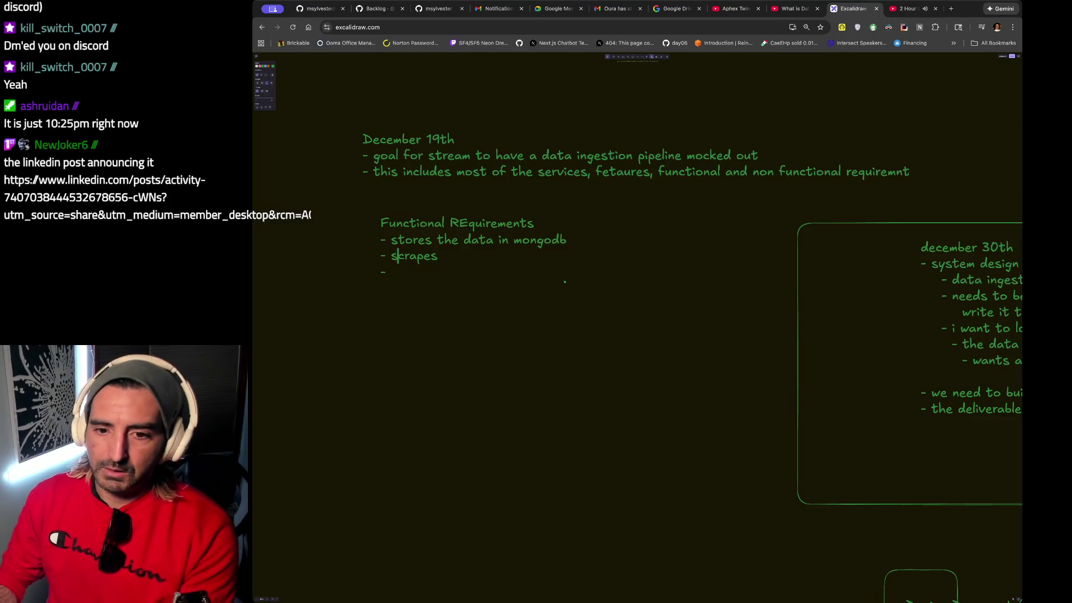
key("Right")
key("Right")
key("Right")
type("a")
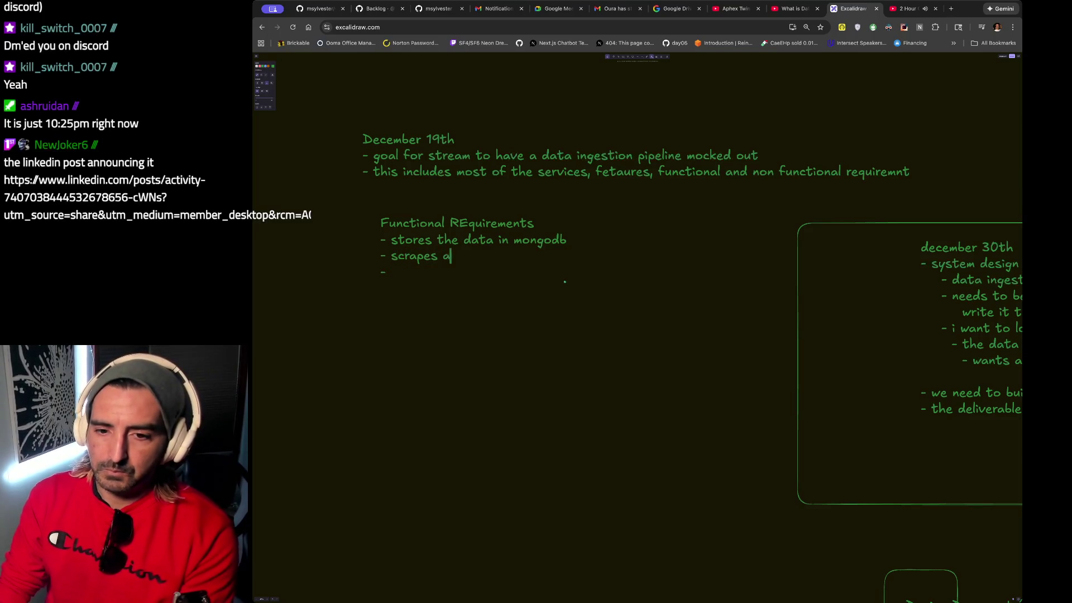
type(" website that ")
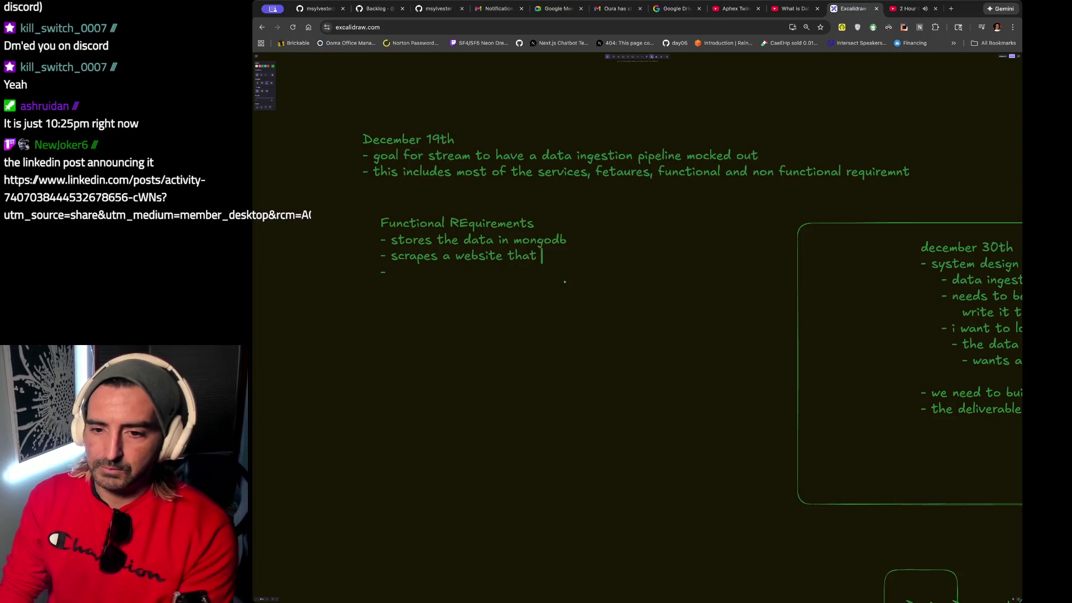
type("has  daily media")
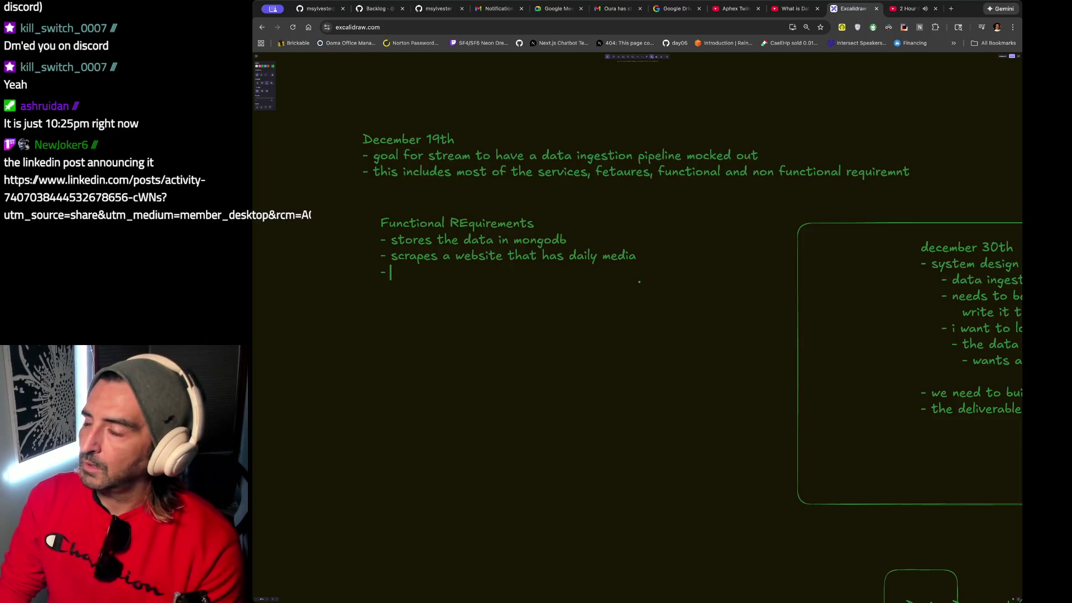
Add the requirement 'parses the website for storage'.
type("par")
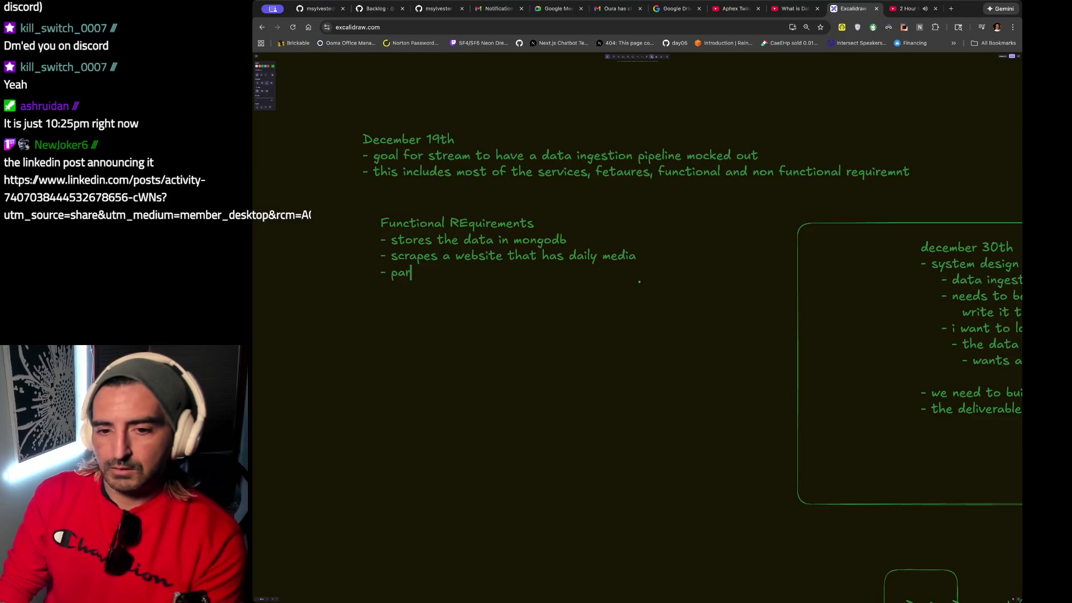
type("ses the website ")
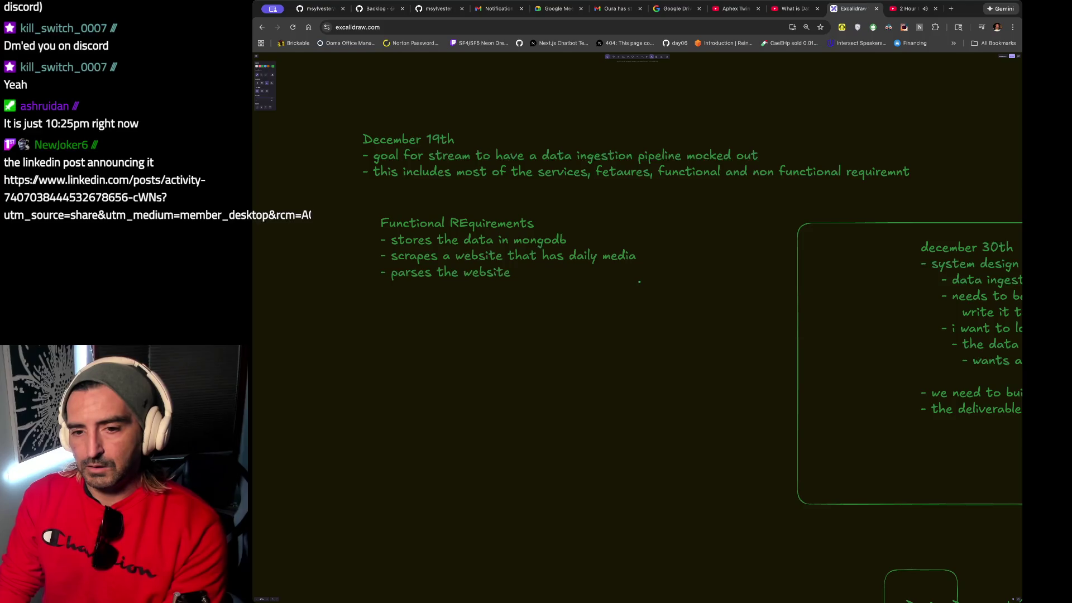
type("for s")
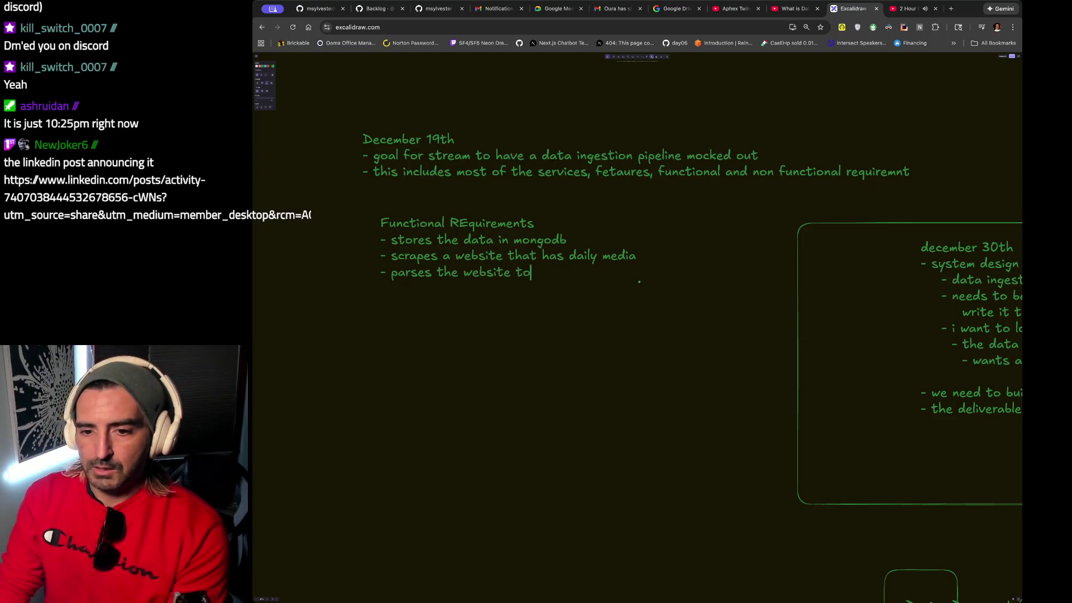
type("torag")
key("BackSpace")
key("BackSpace")
key("BackSpace")
type("orage")
key("Return")
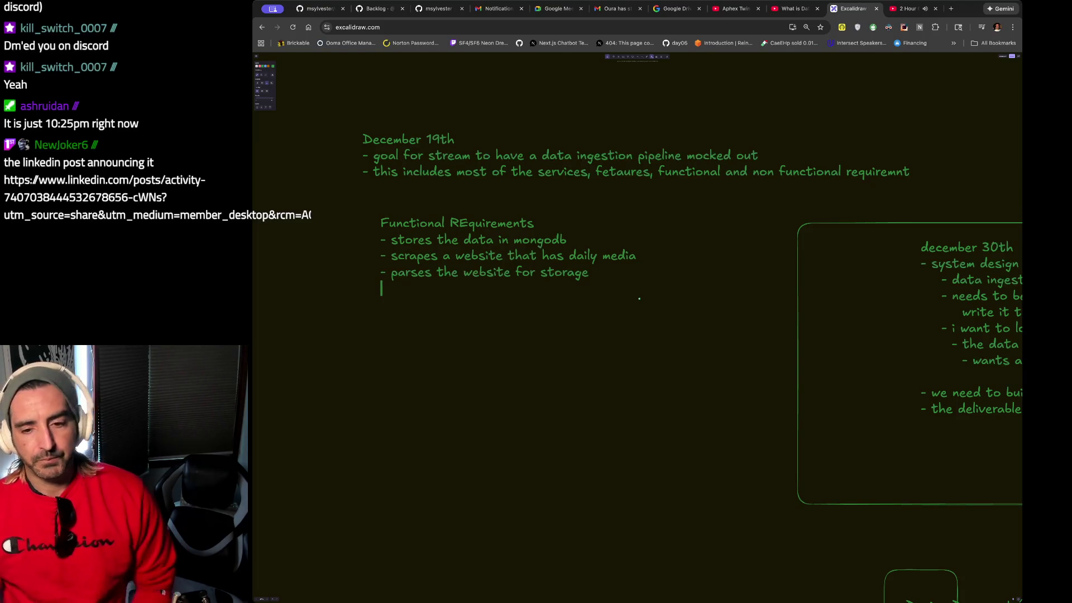
Add the question '- do we have a public API for this?' below the list.
key("Return")
type("Mo")
key("BackSpace")
key("BackSpace")
type("Mo")
key("BackSpace")
key("BackSpace")
type("Mo")
key("BackSpace")
key("BackSpace")
key("BackSpace")
type("- do we have apy")
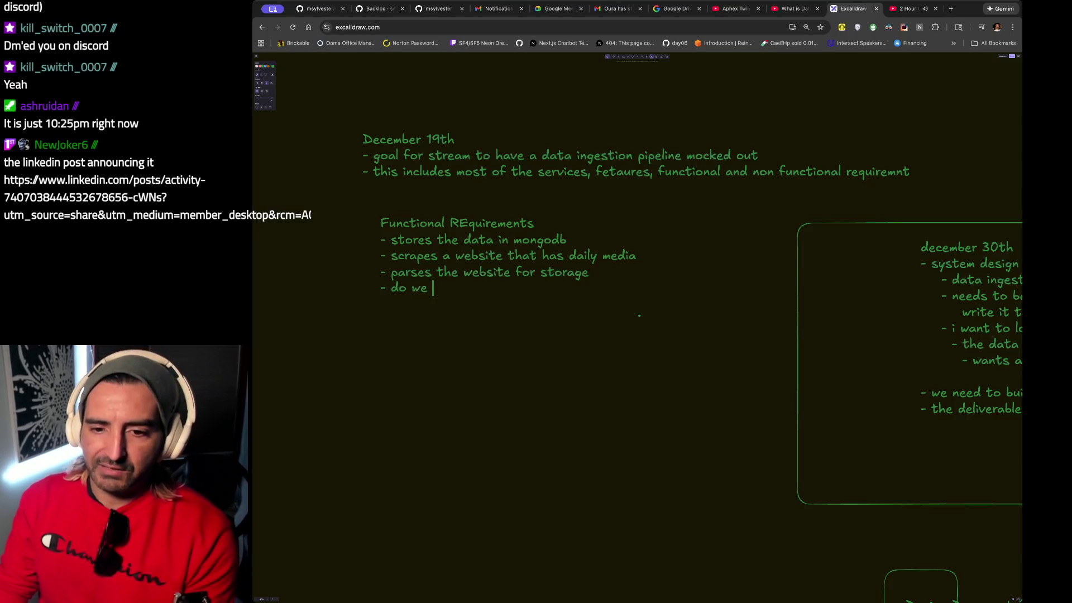
key("BackSpace")
key("BackSpace")
type("p")
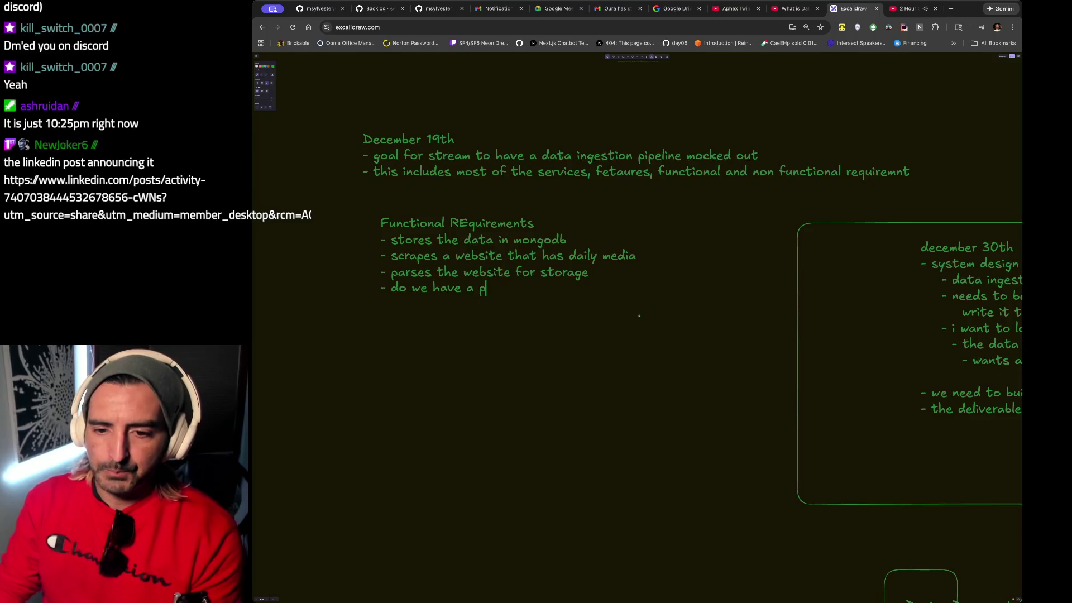
type("ublic AP")
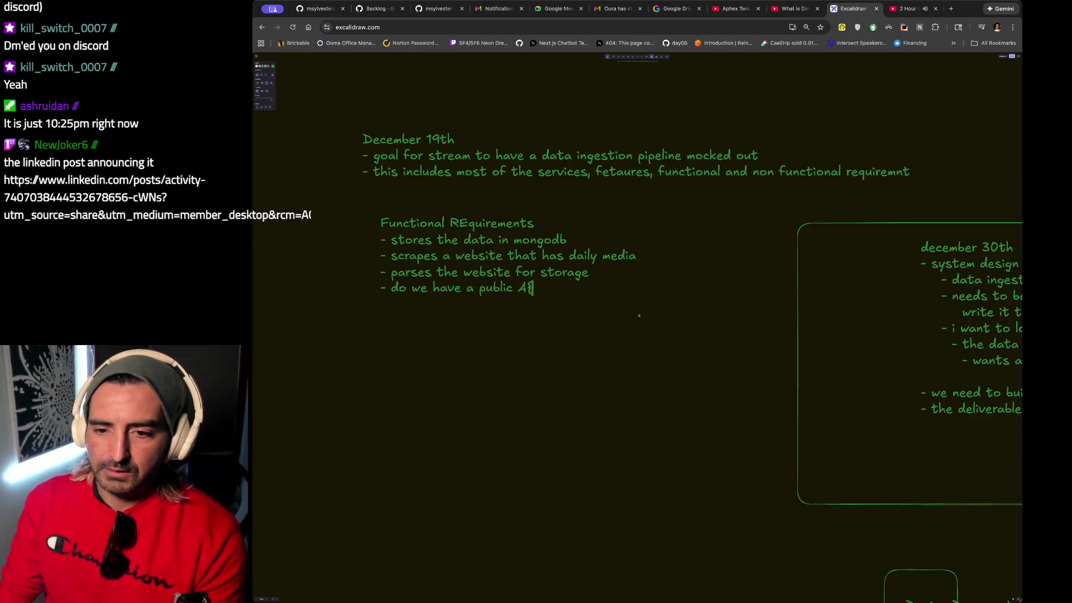
key("BackSpace")
key("BackSpace")
type("API for this?")
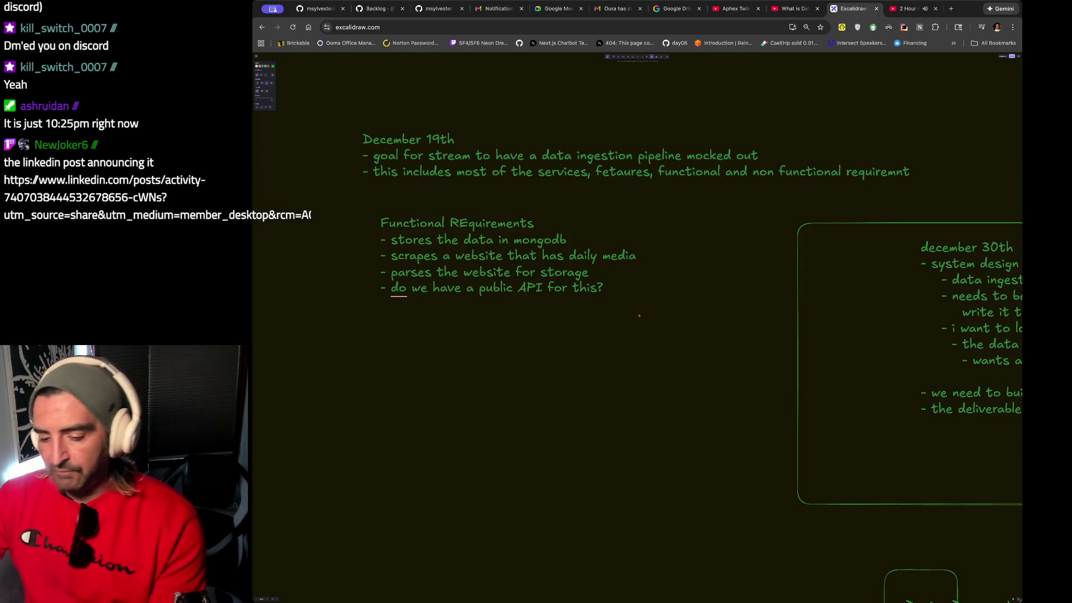
Start a 'Non-Functional Requirements' heading with an empty dash bullet beneath it.
key("Return")
key("Return")
type("No")
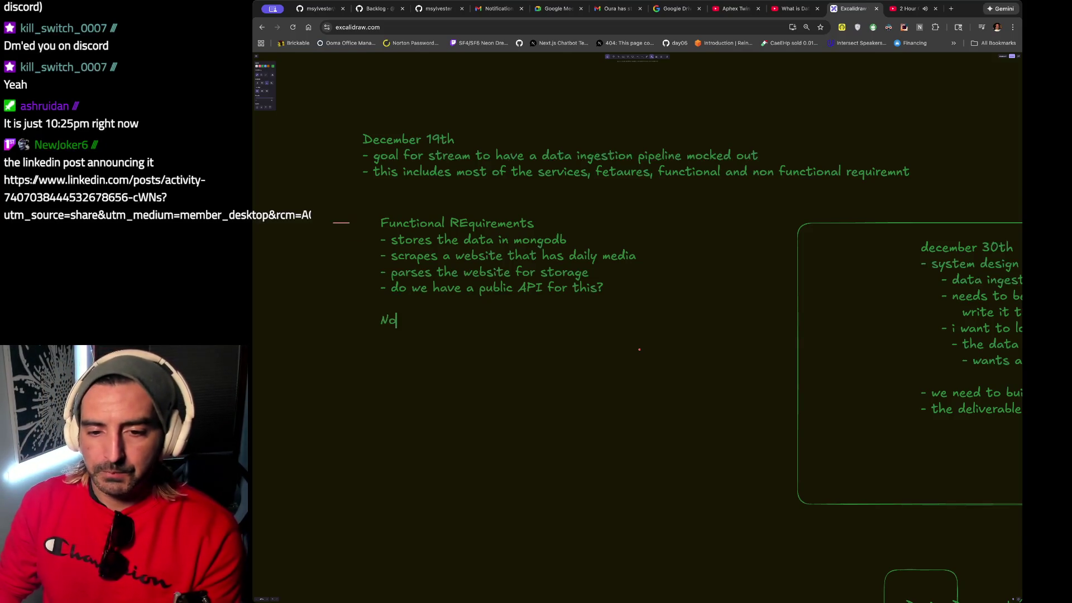
type("n-Functional REq")
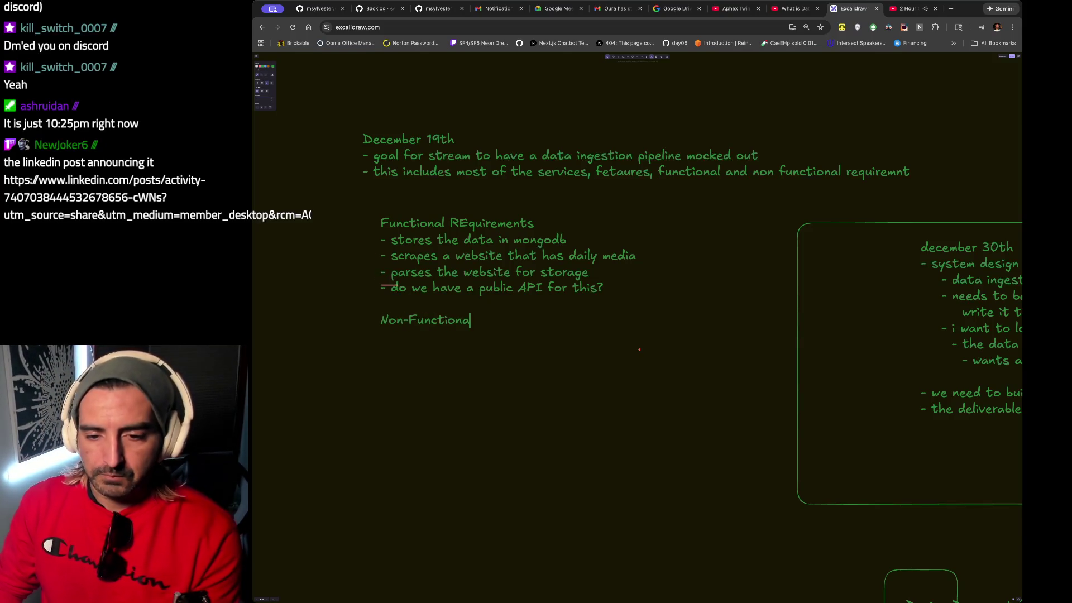
key("BackSpace")
key("BackSpace")
type("equiremetns")
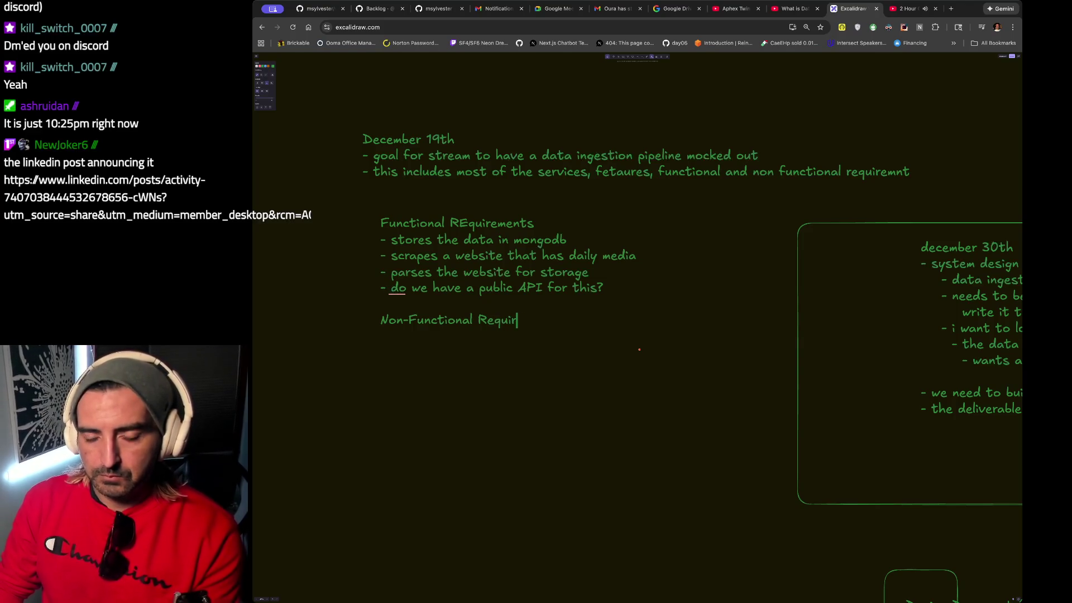
key("Return")
type("-")
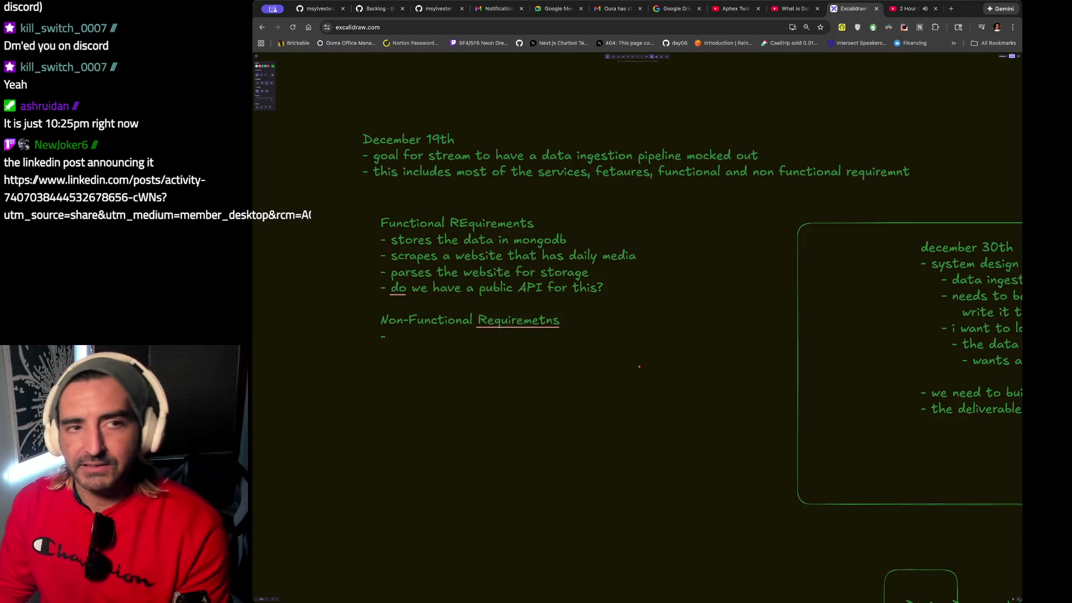
Add functional bullets 'A fresh github repo', 'Runs from the command line' and 'Written in typescript'.
left_click(604, 288)
key("Return")
type("- ")
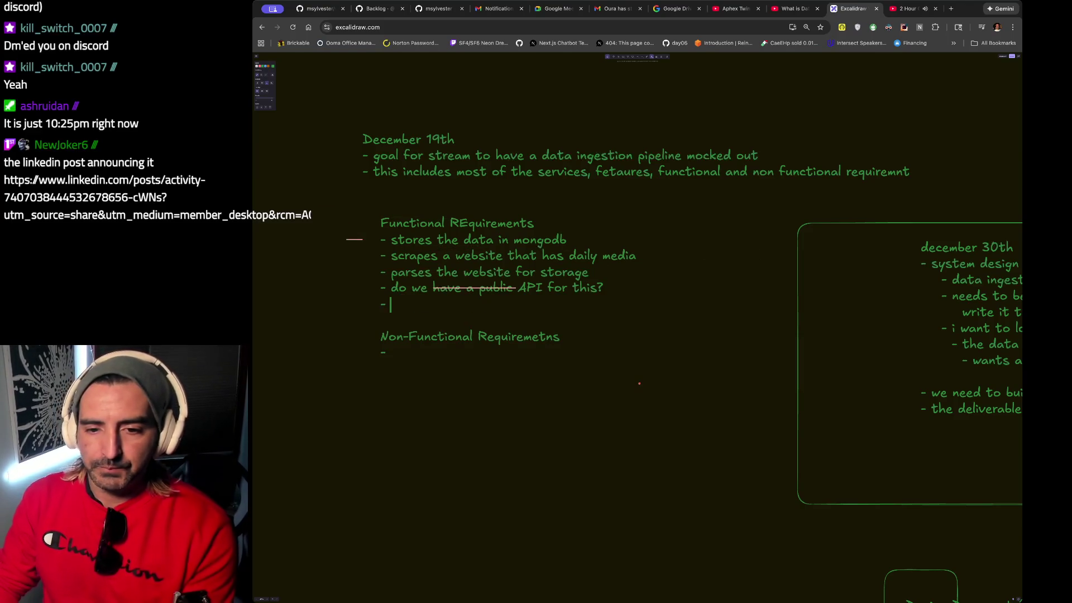
type("A fresh github repo")
key("Return")
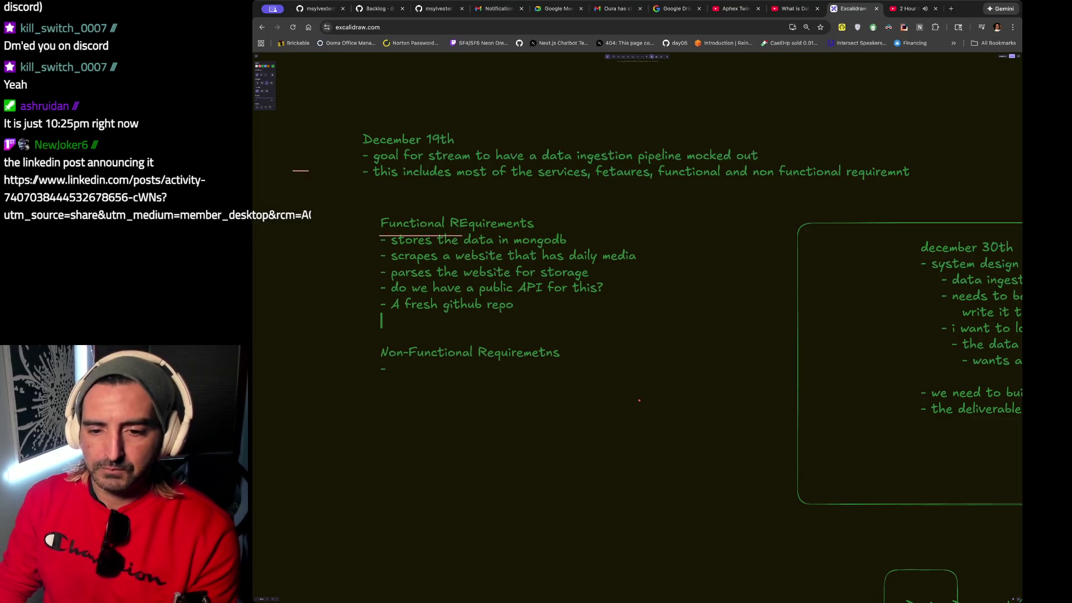
type("- Runs from the command line")
key("Return")
type("- Written in typescript")
Reword the API question to use 'need' and fix the misspelled Non-Functional heading.
left_click(420, 381)
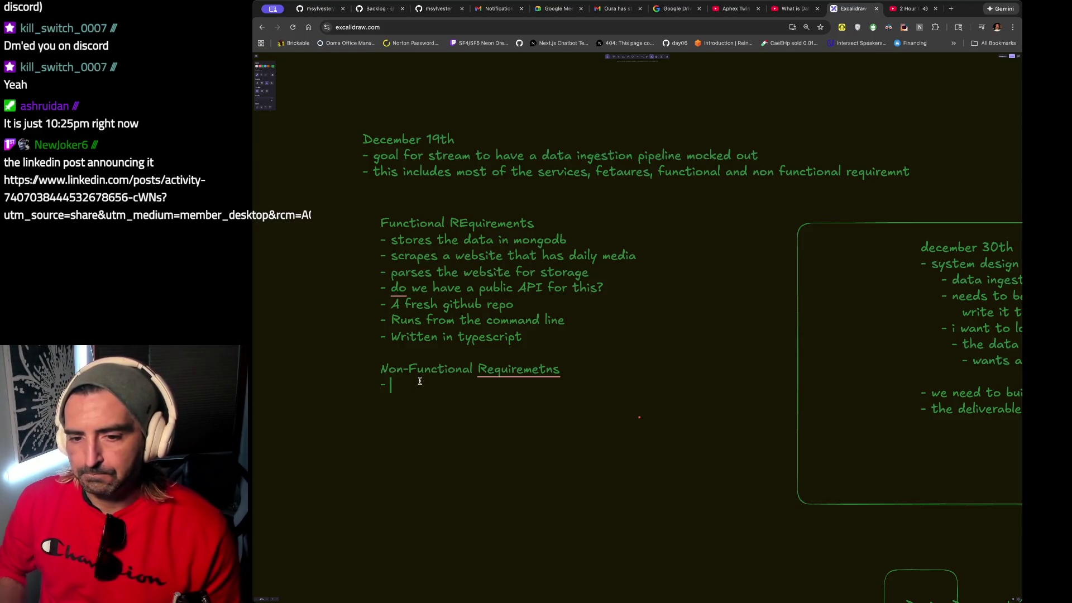
left_click(469, 292)
key("BackSpace")
key("BackSpace")
key("BackSpace")
type("need")
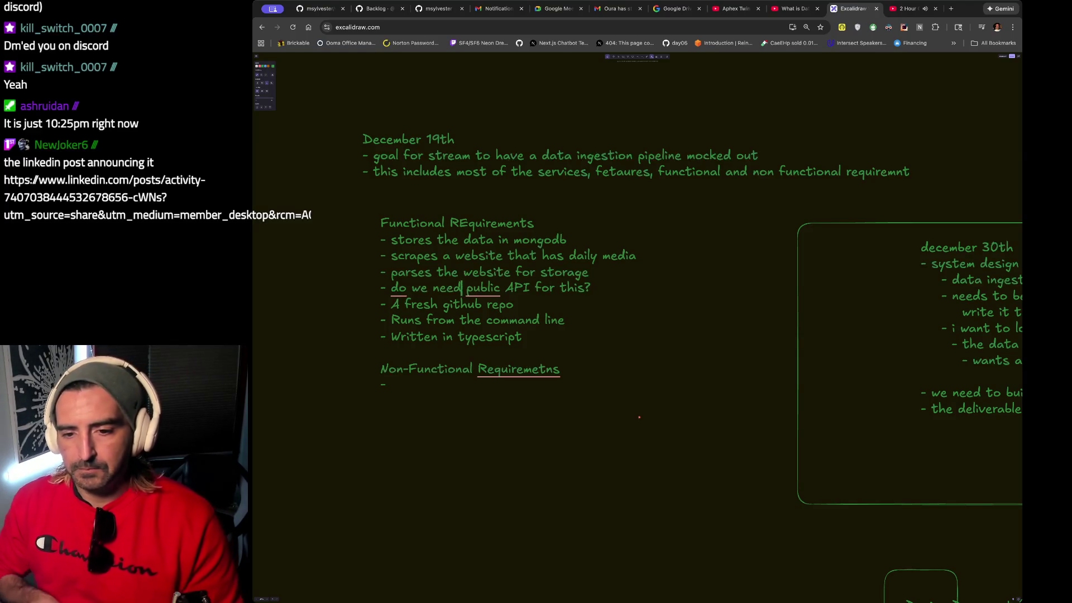
left_click(531, 369)
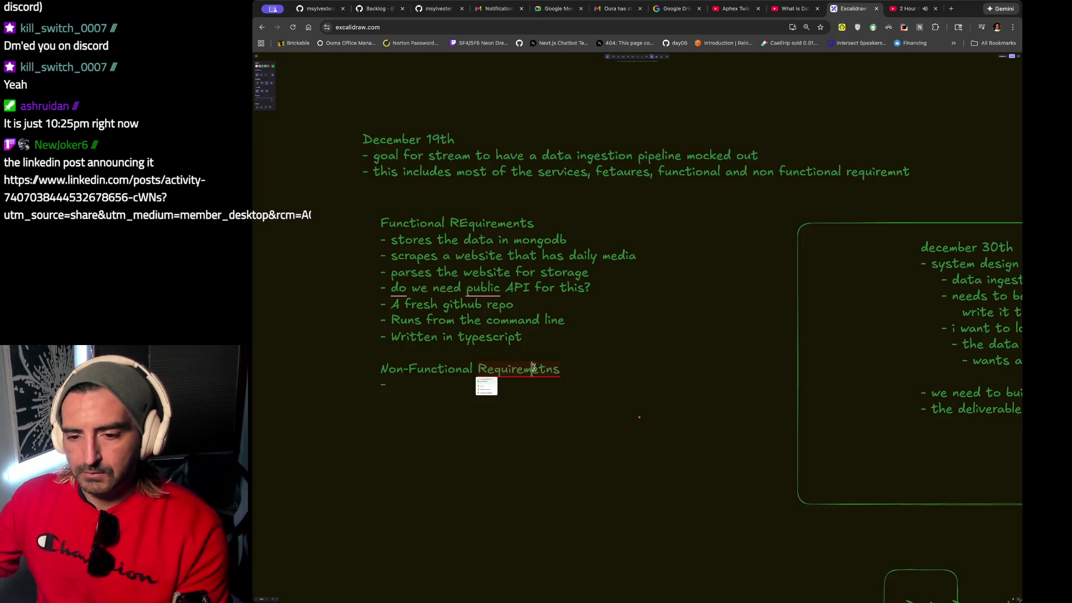
key("Delete")
key("Delete")
type("nt")
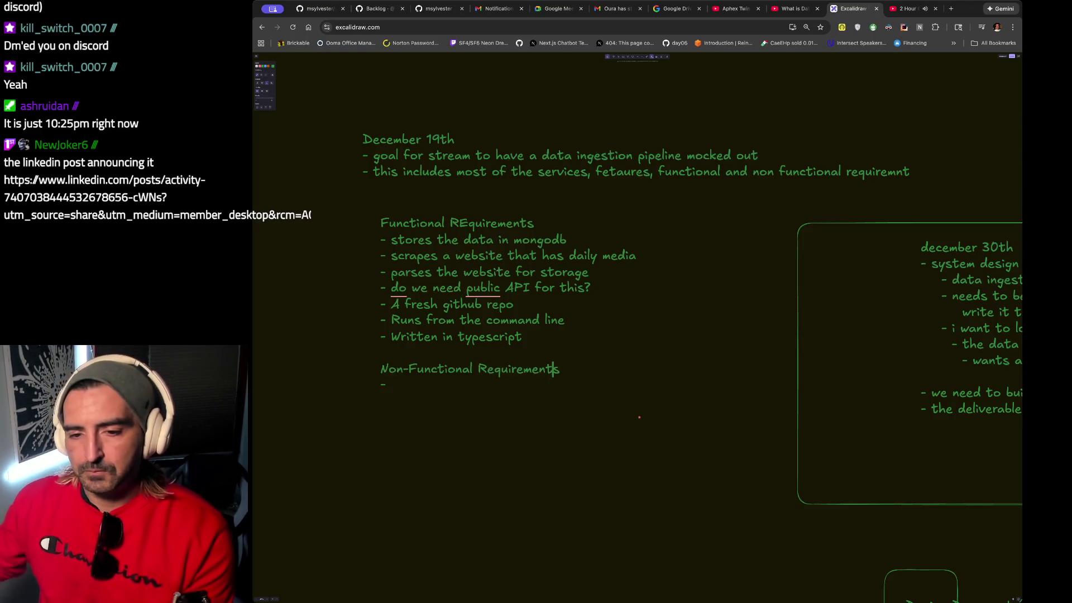
Copy the Functional Requirements list and open chatgpt.com in a new tab.
left_click_drag(527, 336, 357, 178)
key("ctrl+c")
key("ctrl+t")
type("chatgpt.com")
key("Return")
Paste the requirements into ChatGPT and ask 'what would be some non-functional requirements for this'.
key("ctrl+v")
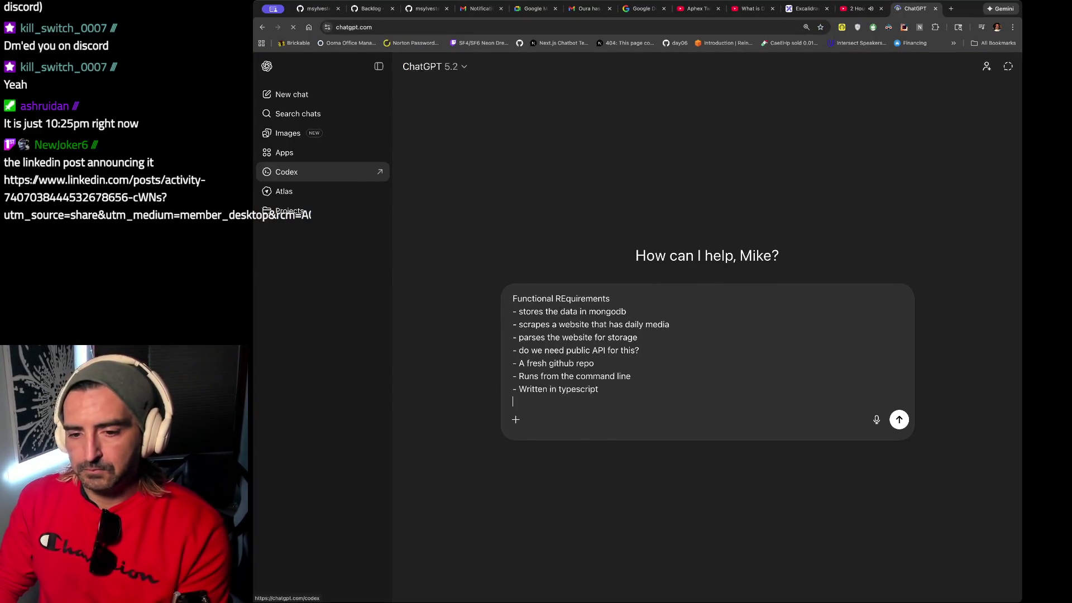
type("what would be some non-fu")
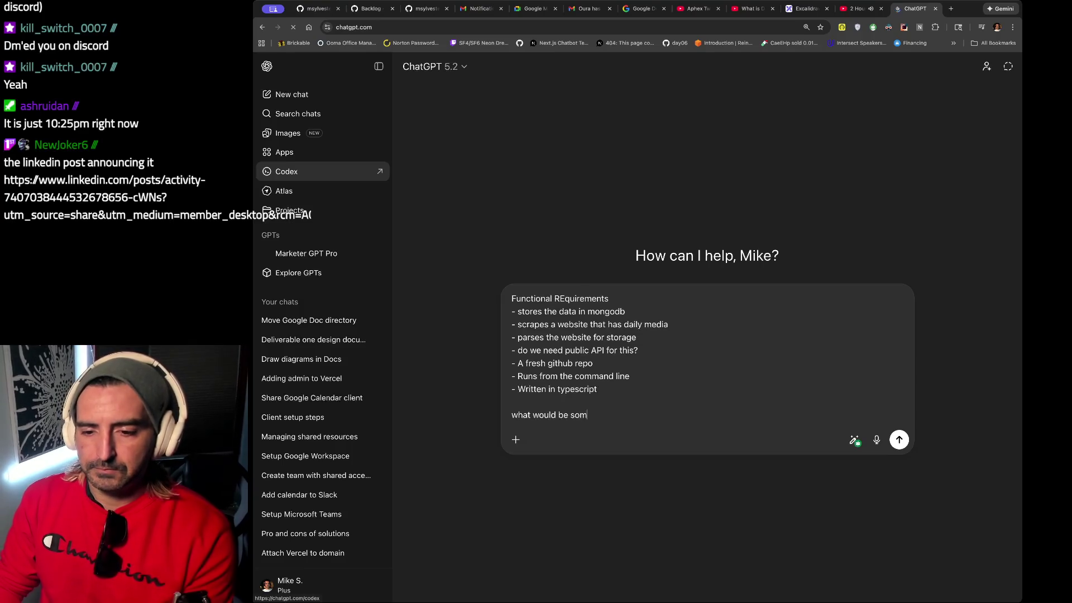
type("nctional re")
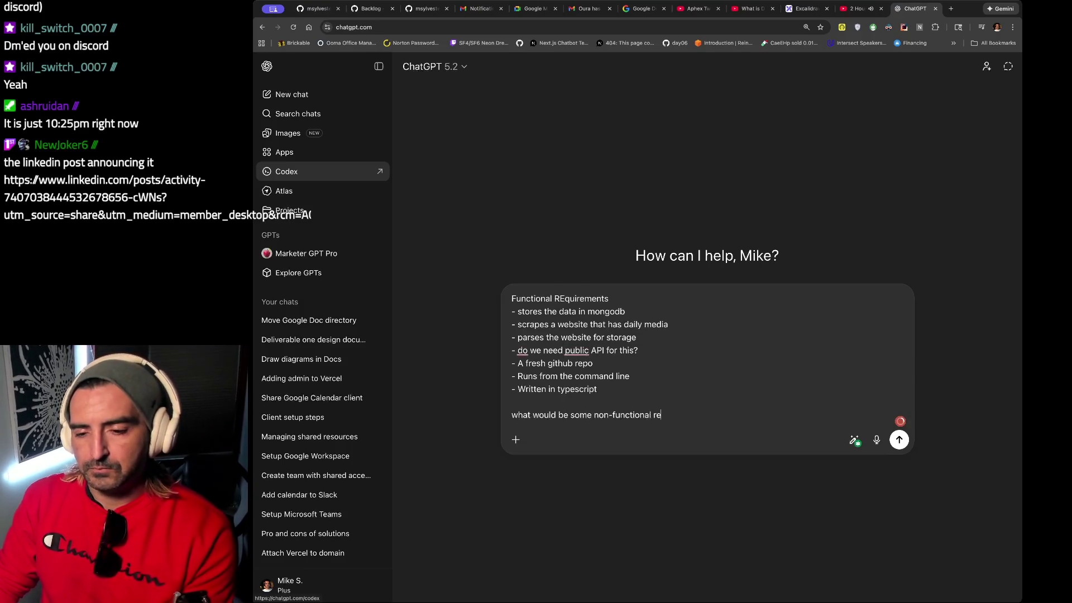
type("quirements for this")
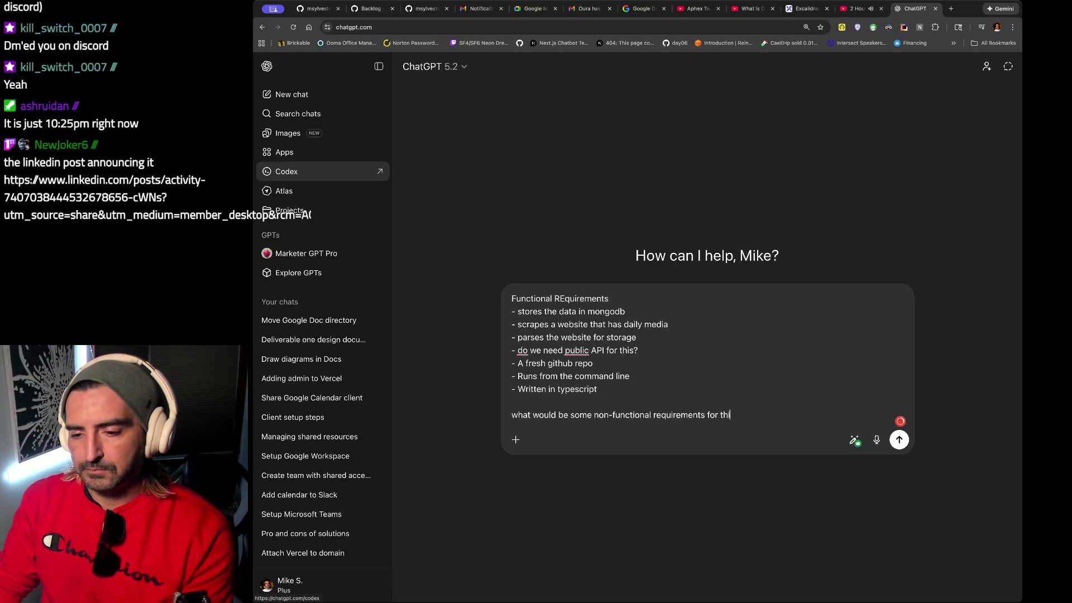
key("Return")
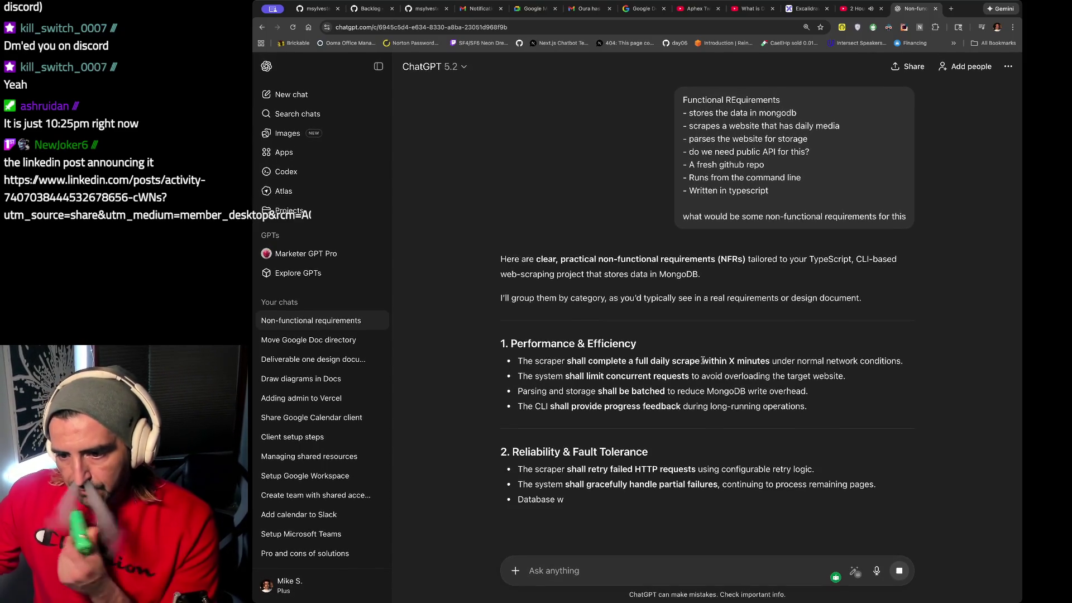
Read through ChatGPT's categorised non-functional requirements, then return to the Excalidraw board.
left_click_drag(672, 361, 664, 375)
scroll(664, 375, "down", 2)
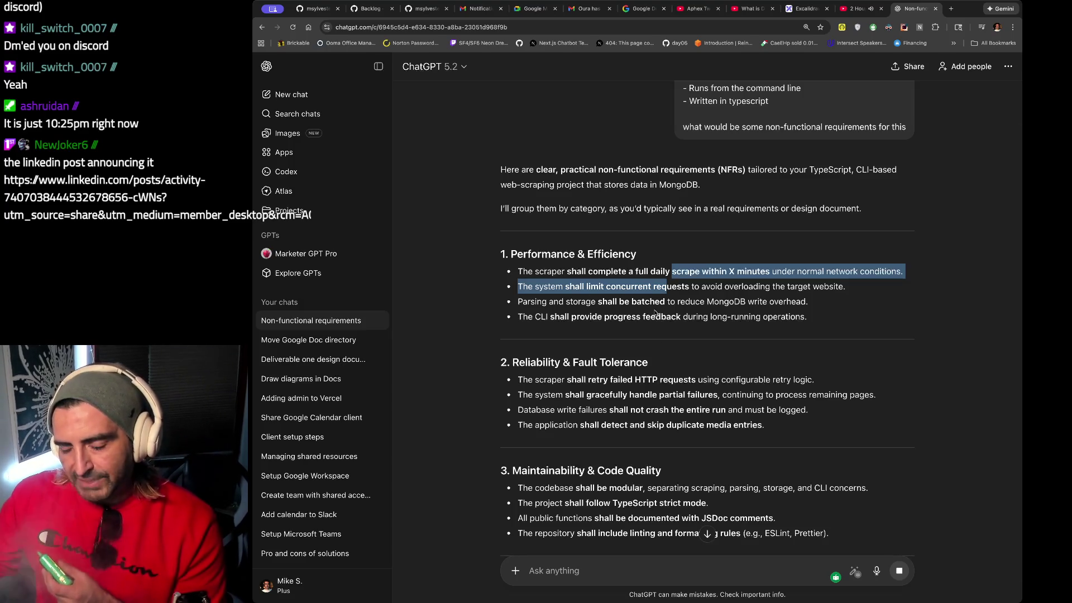
scroll(656, 313, "down", 2)
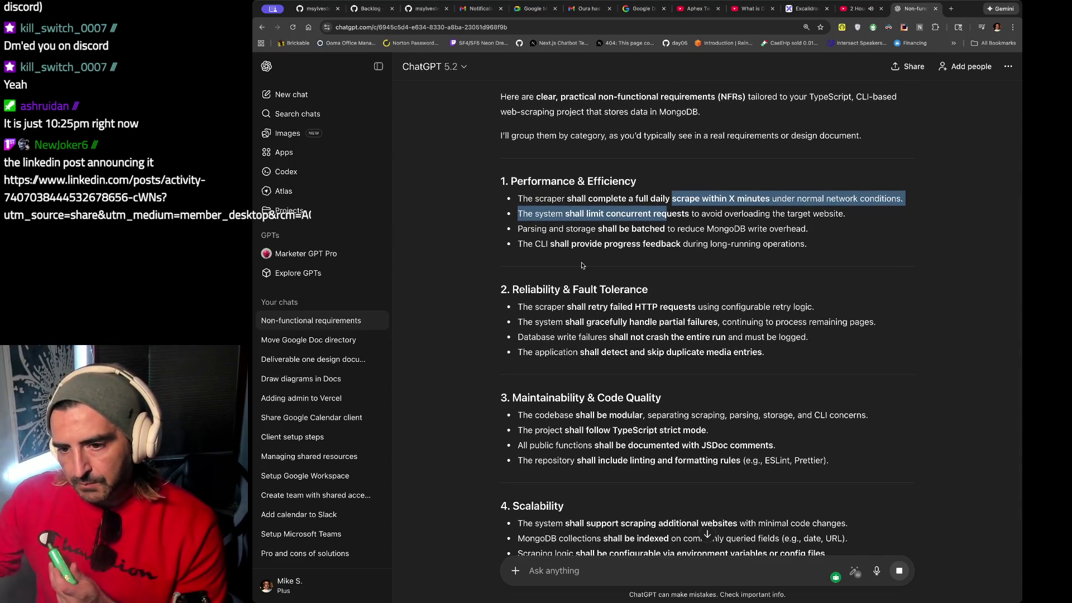
scroll(581, 265, "down", 1)
left_click_drag(515, 203, 857, 238)
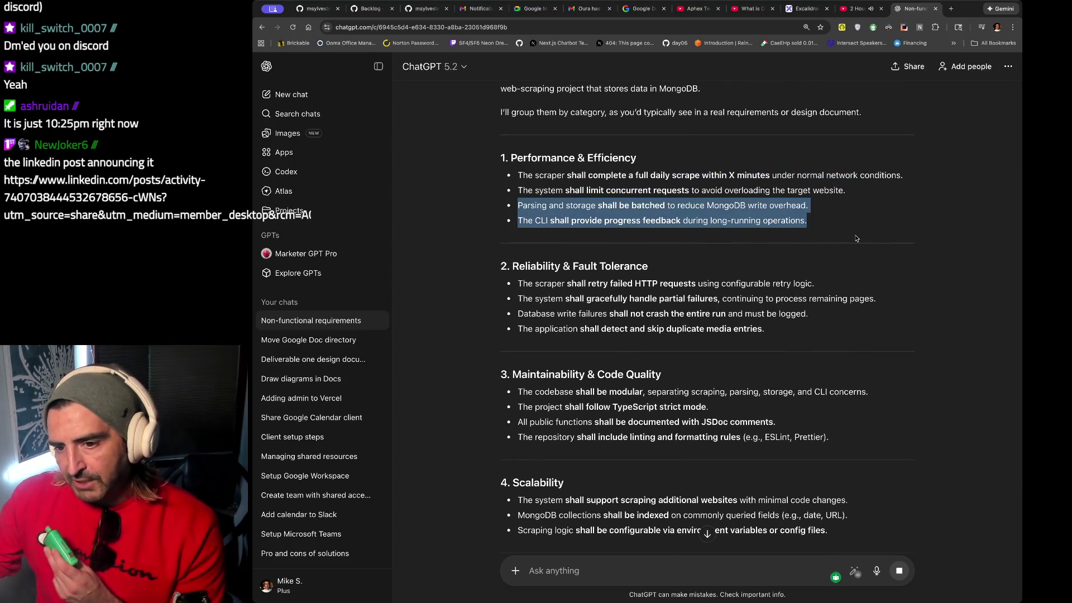
scroll(700, 293, "down", 1)
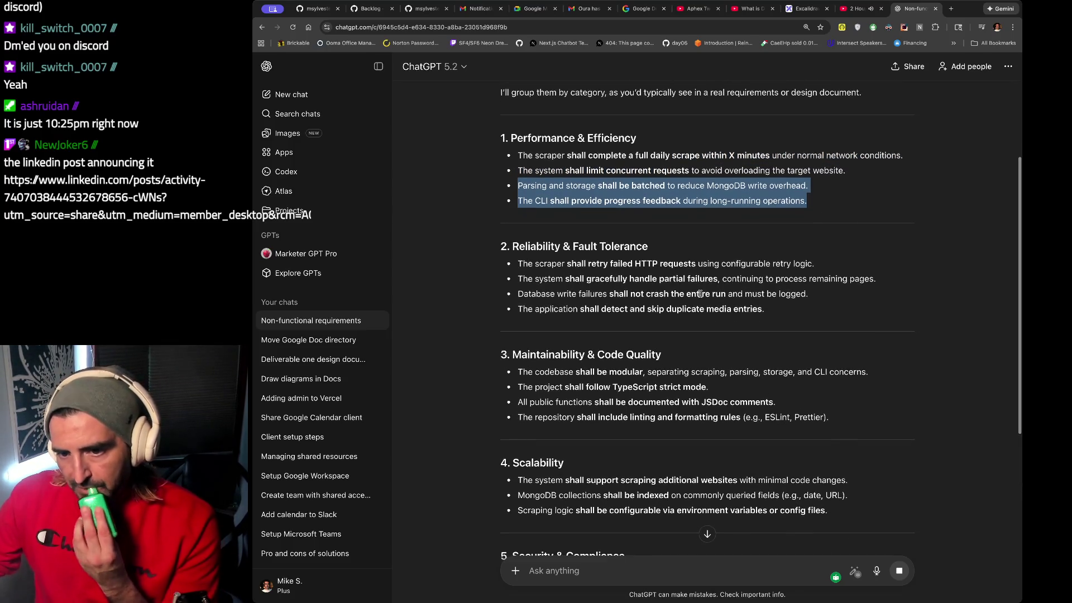
scroll(700, 290, "down", 2)
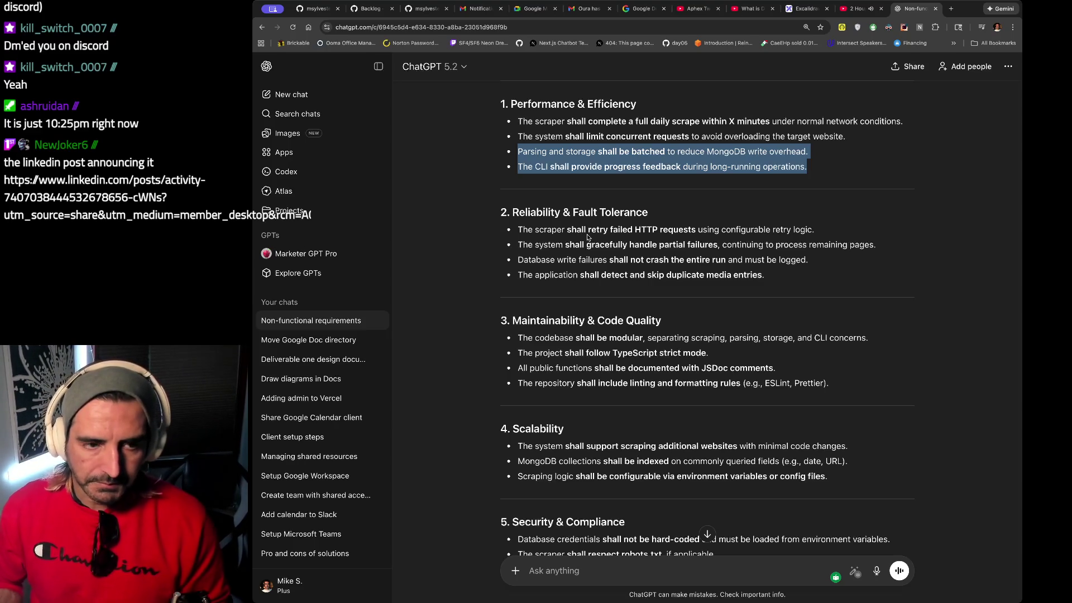
left_click(587, 238)
scroll(587, 237, "down", 5)
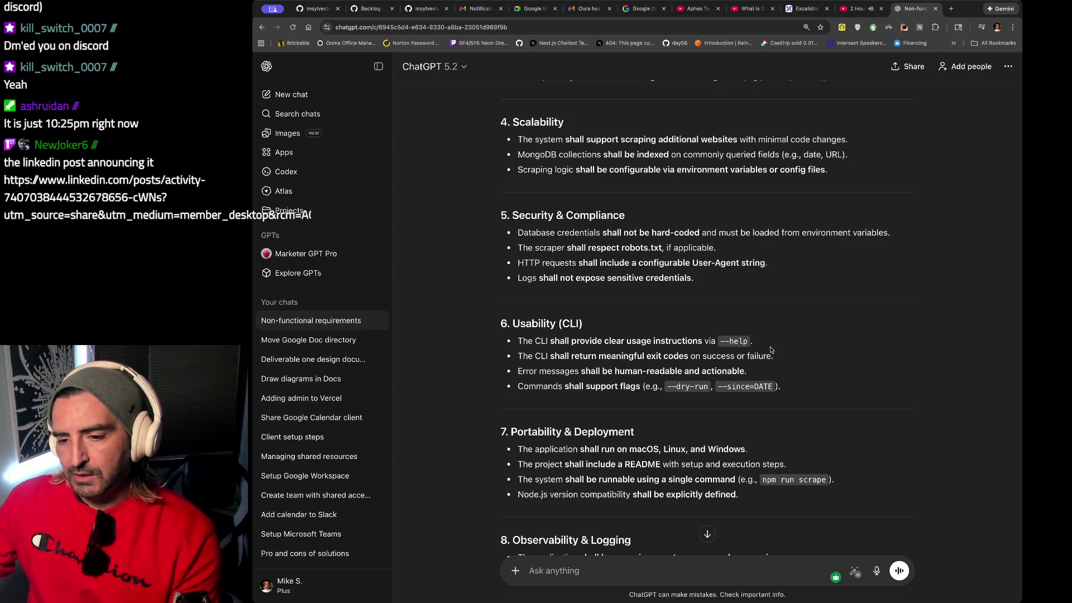
left_click_drag(775, 357, 511, 340)
key("ctrl+c")
scroll(551, 361, "down", 2)
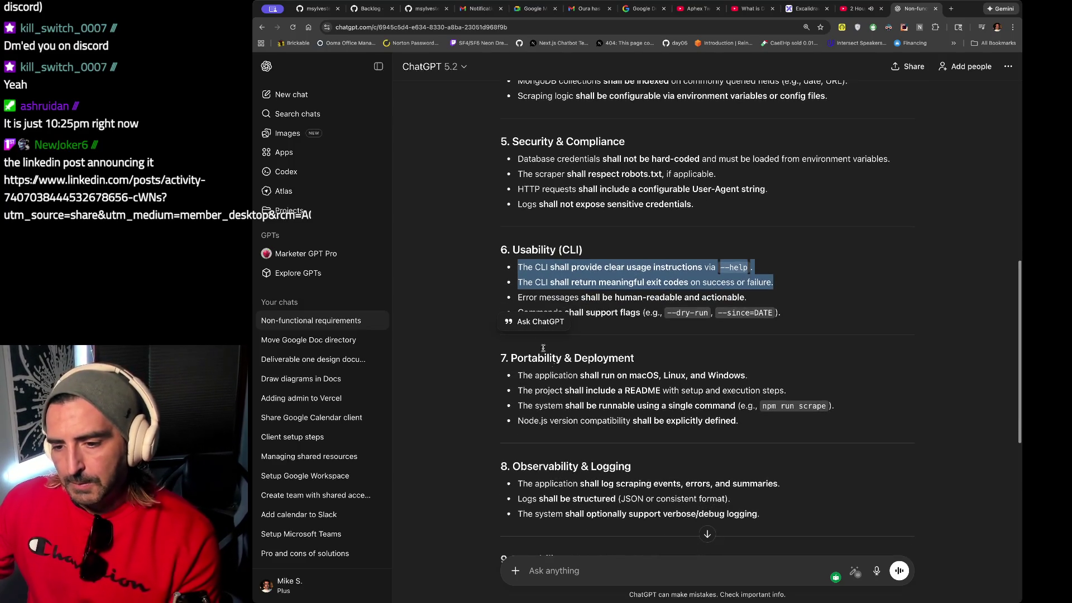
scroll(551, 362, "down", 1)
left_click_drag(564, 310, 553, 354)
scroll(554, 283, "down", 3)
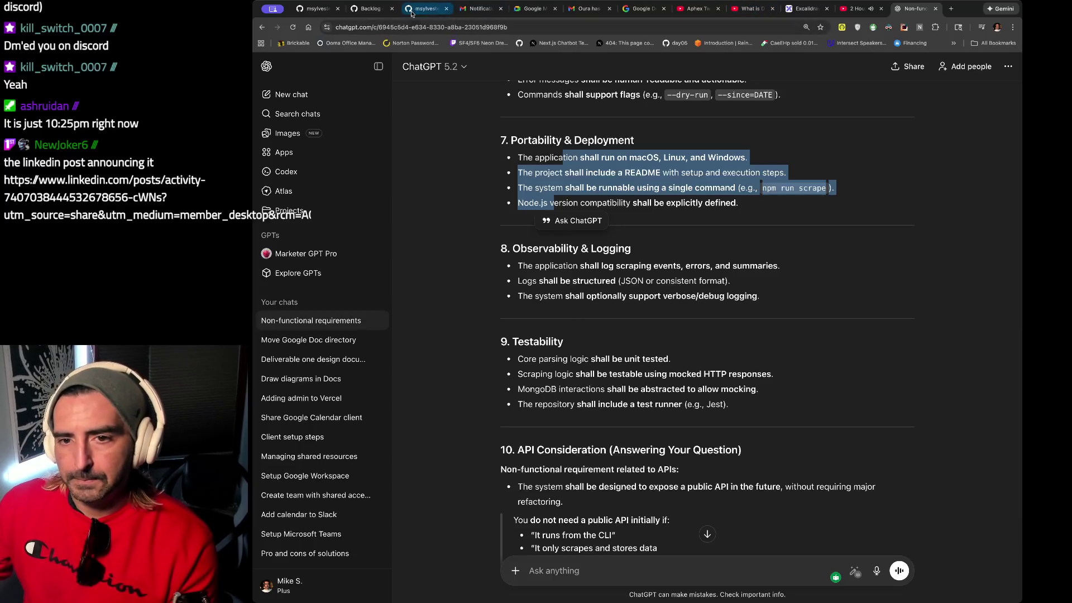
left_click(806, 8)
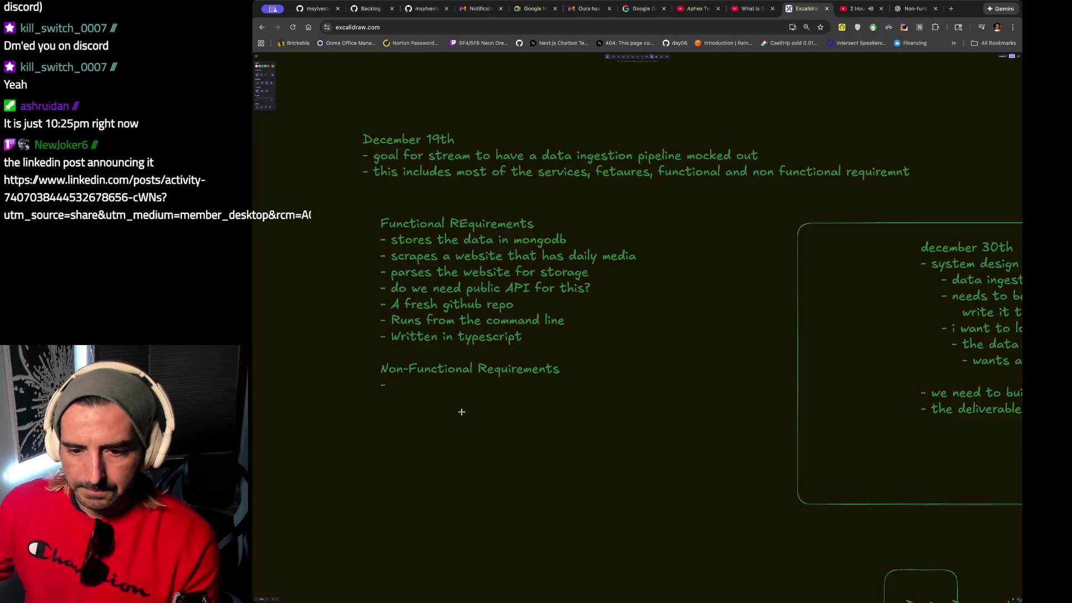
Paste the CLI --help usage and meaningful exit-code requirements under Non-Functional Requirements.
left_click(461, 390)
double_click(420, 384)
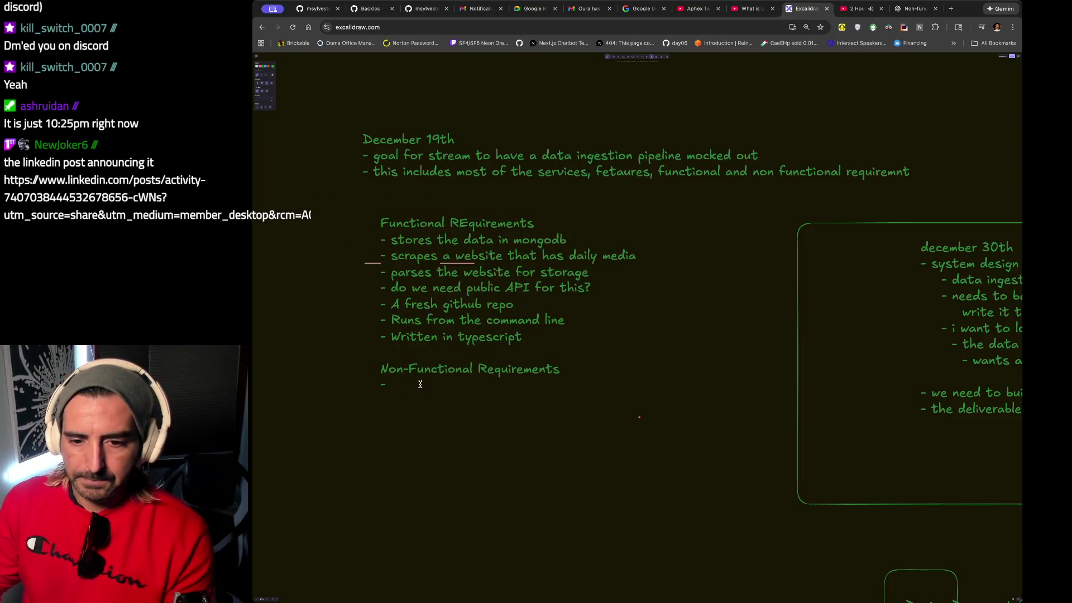
key("ctrl+v")
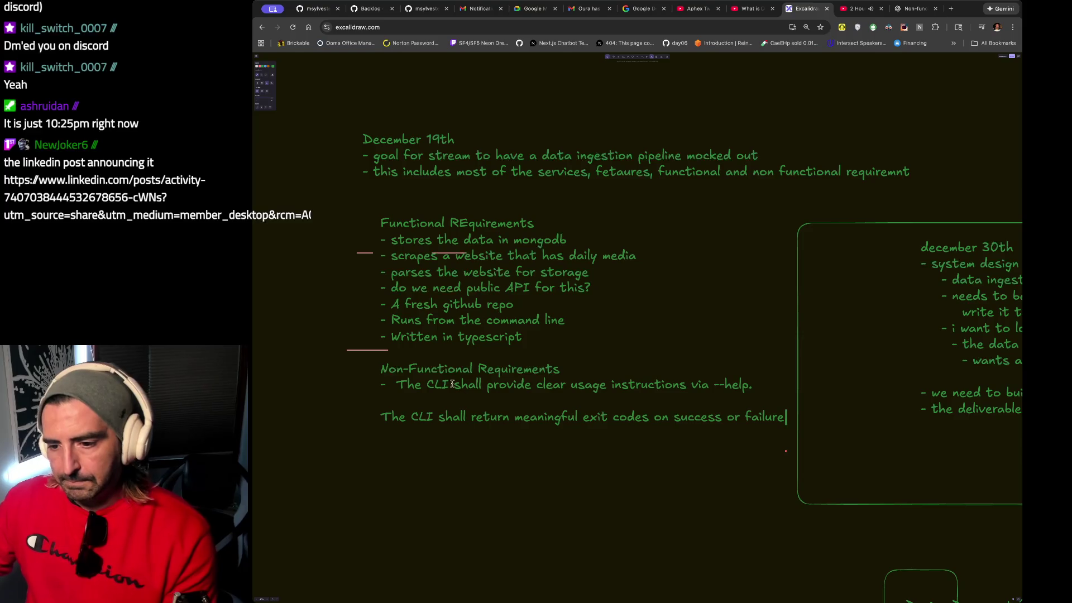
key("Home")
type("-")
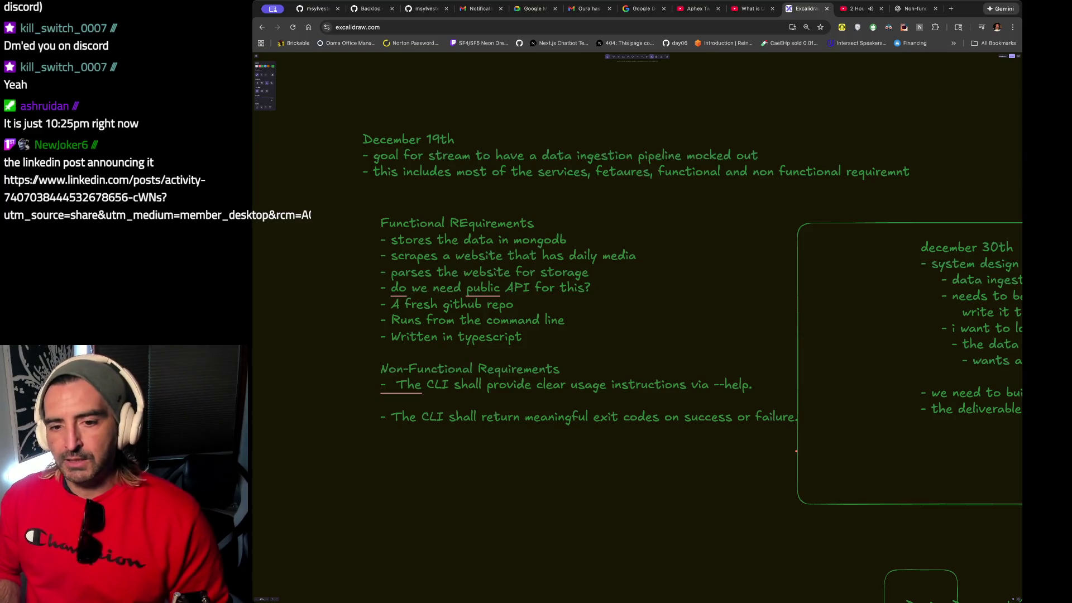
Highlight the mongodb, scraping and parsing requirements to review their wording.
left_click_drag(433, 239, 633, 267)
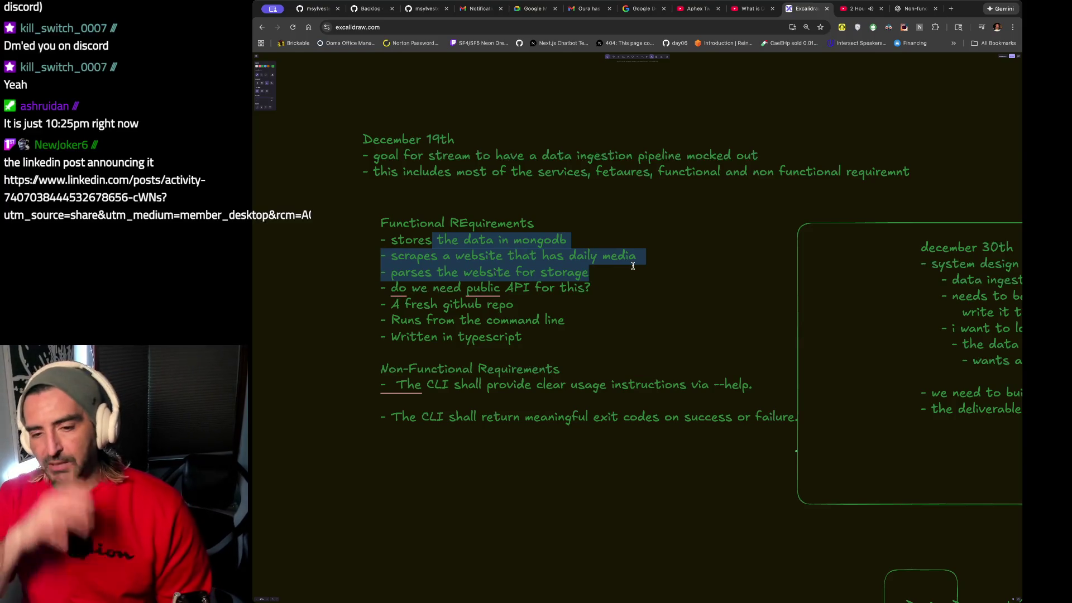
left_click(632, 266)
left_click_drag(643, 256, 509, 256)
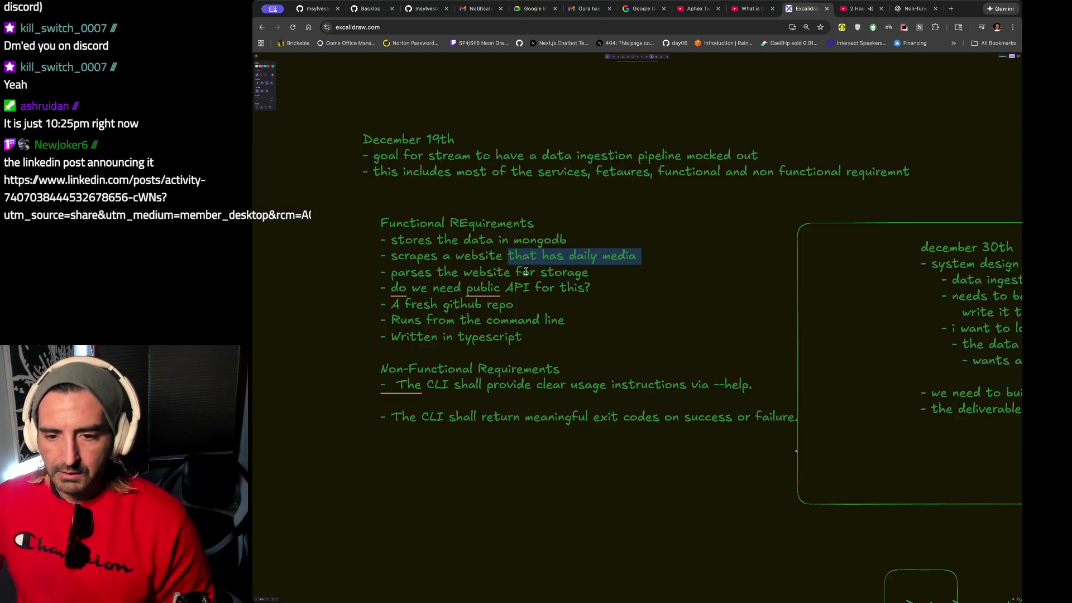
left_click_drag(516, 271, 589, 272)
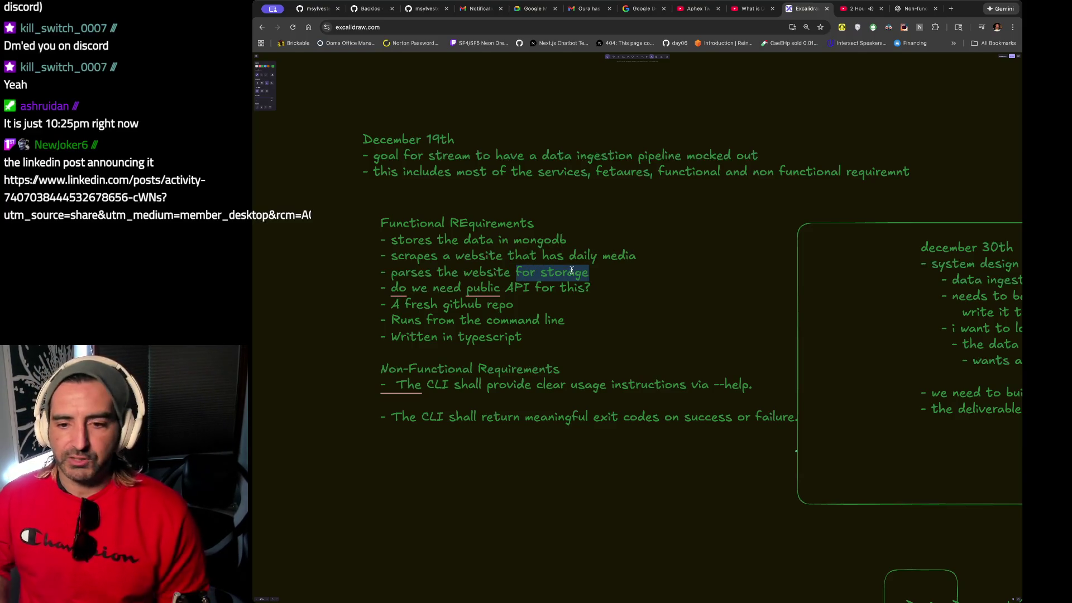
Append '- need to decide on the data strucute for the scraped media' and finish editing.
left_click(434, 415)
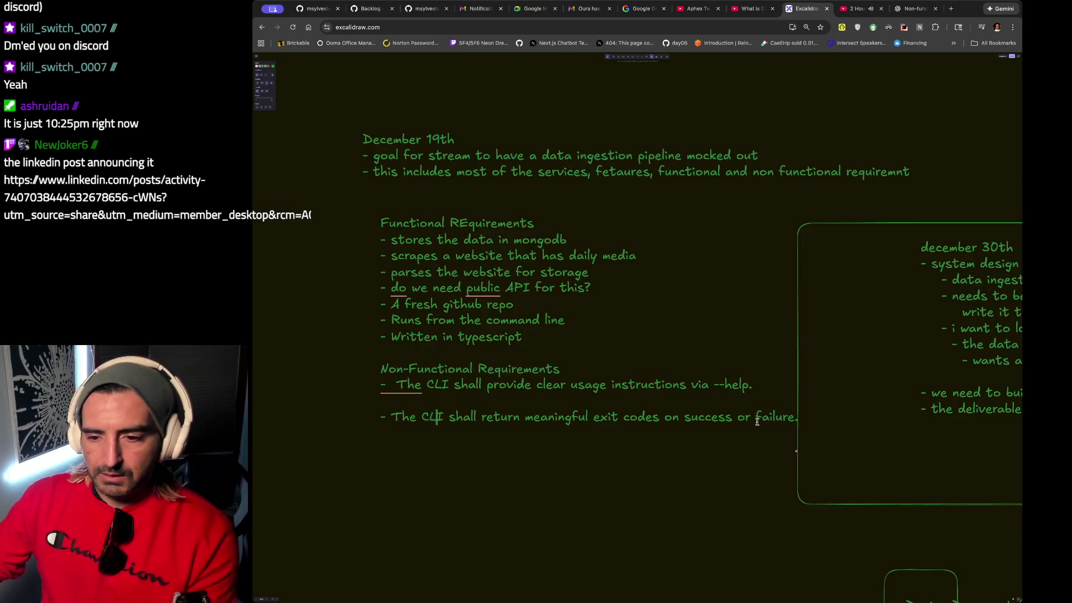
left_click(797, 417)
key("super+a")
key("Right")
key("Return")
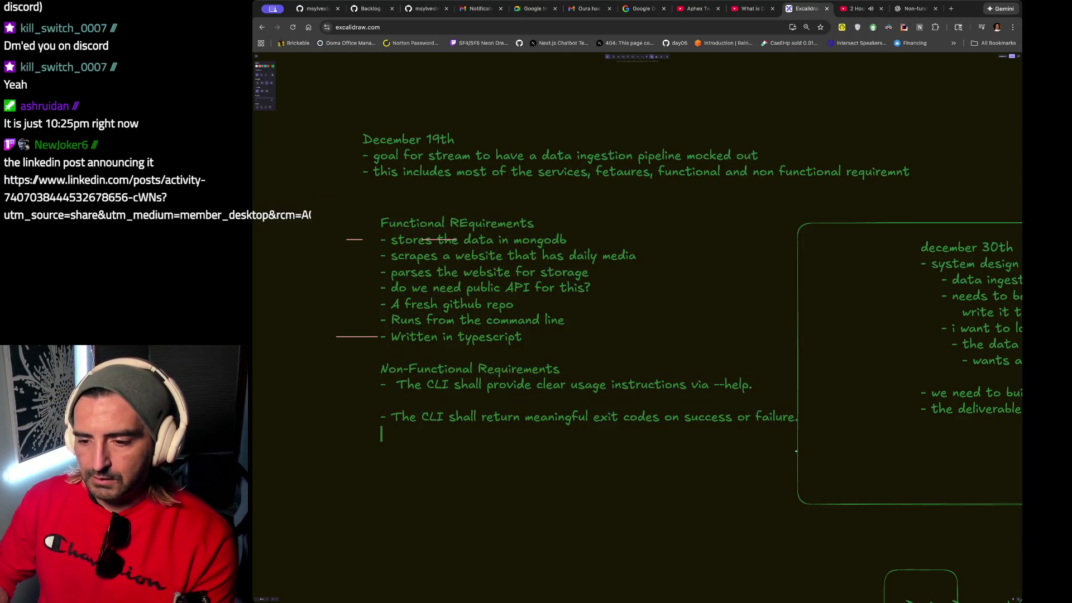
type("- need to decide on the data strucute for the scraped media")
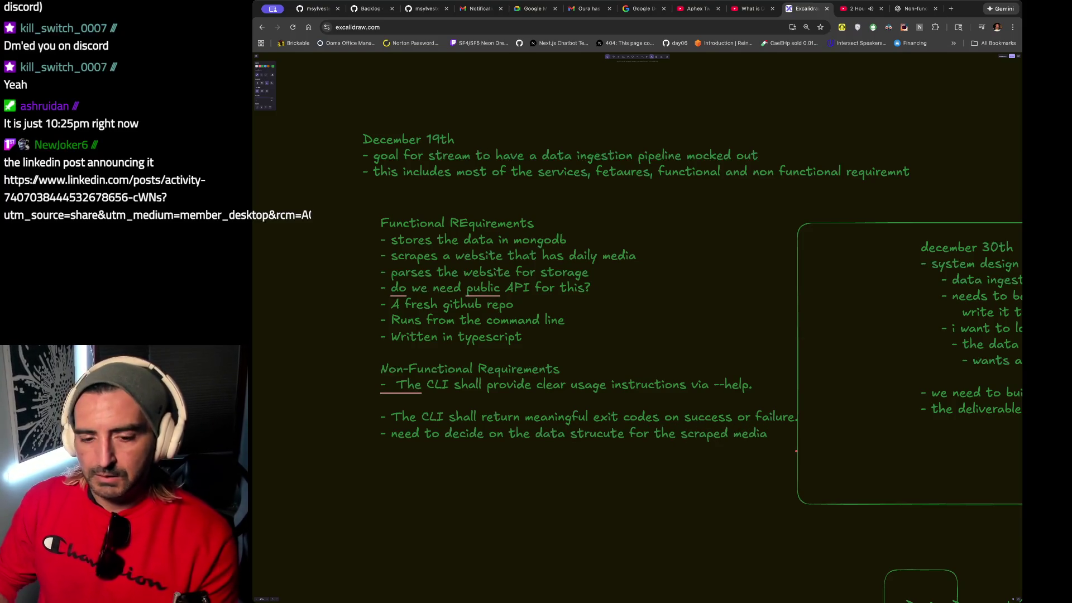
key("Escape")
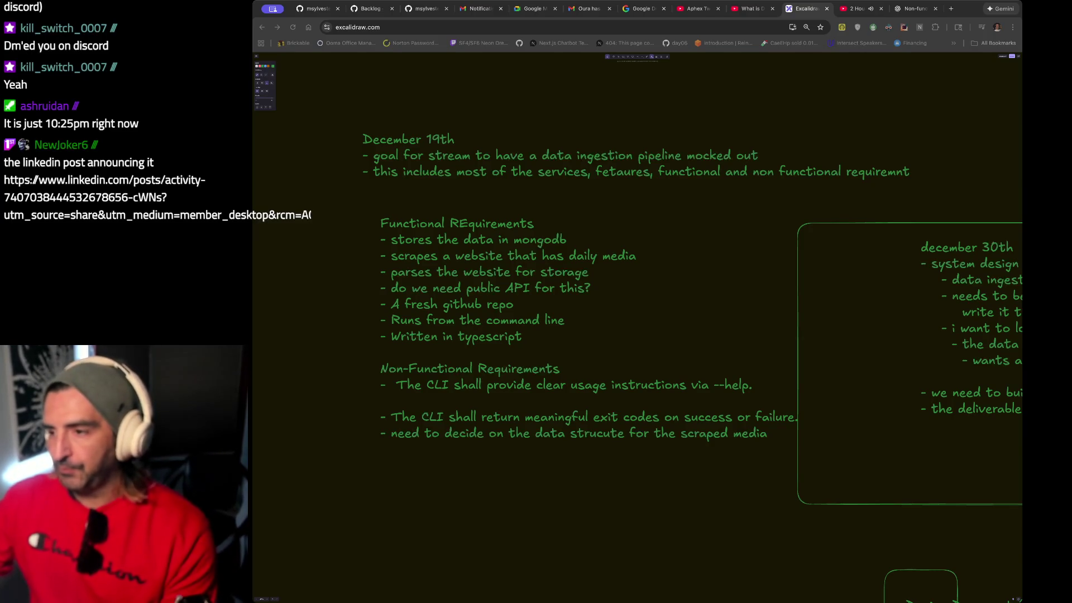
Revisit the requirements text after 'media', then go through Share to the Excalidraw+ landing page.
scroll(419, 251, "down", 1)
double_click(418, 225)
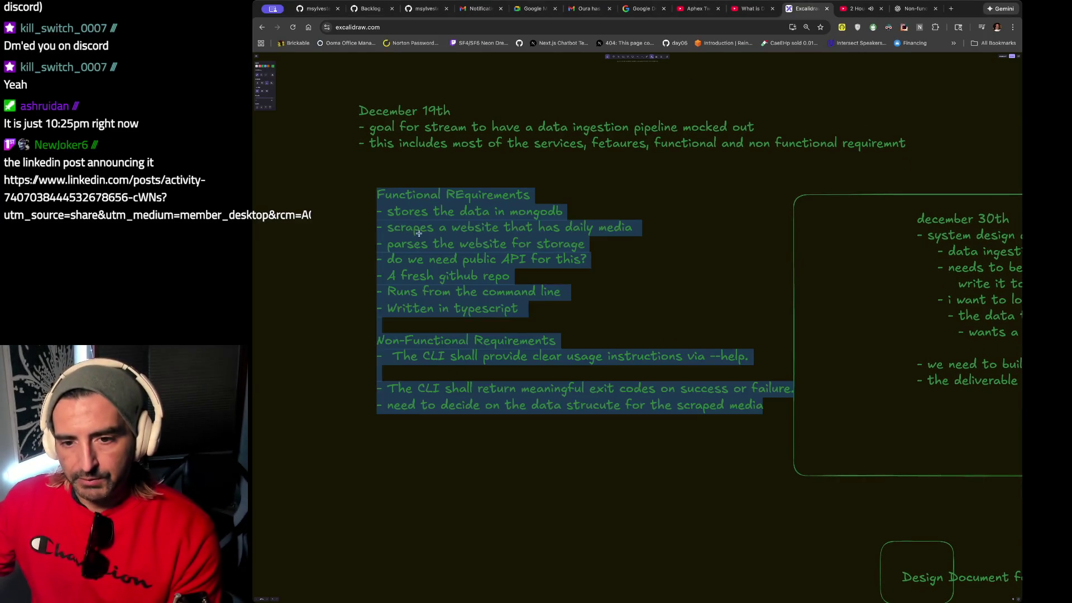
scroll(418, 226, "down", 2)
left_click(845, 219)
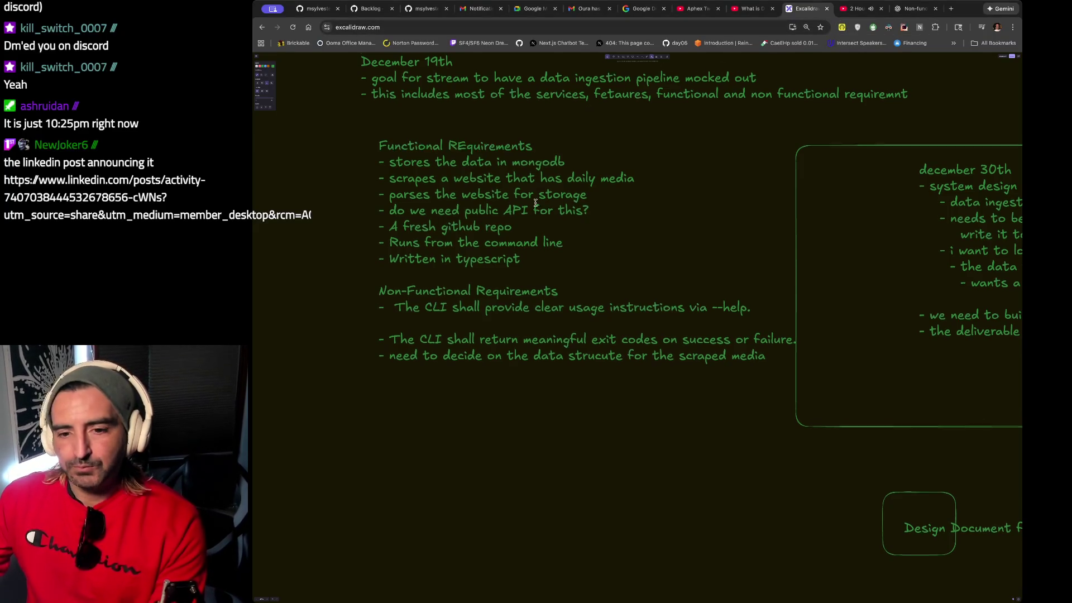
scroll(535, 202, "down", 1)
double_click(513, 353)
left_click(513, 353)
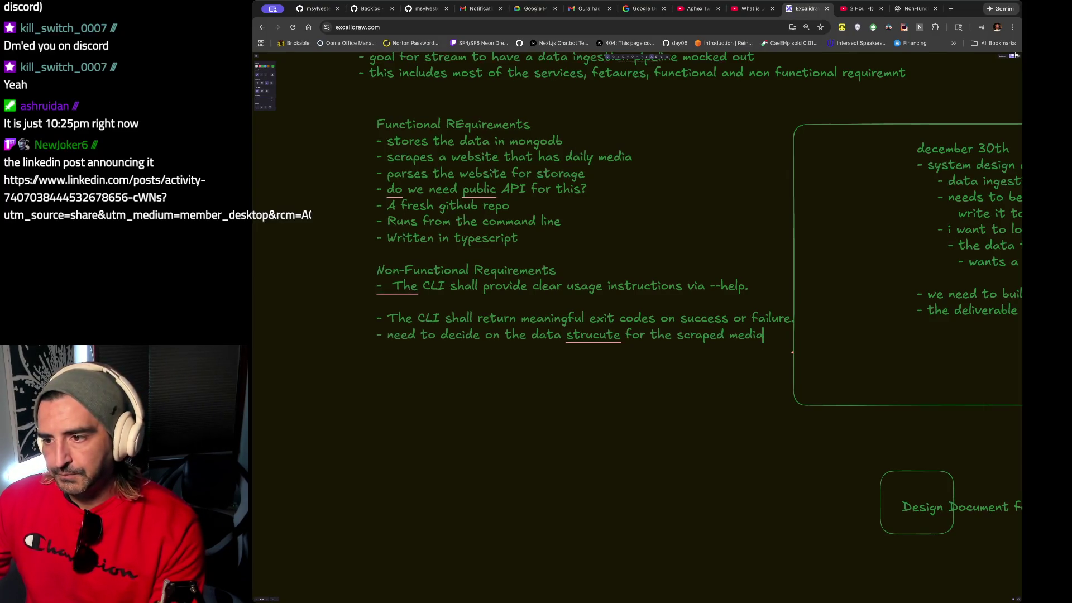
left_click(1011, 56)
left_click(1011, 55)
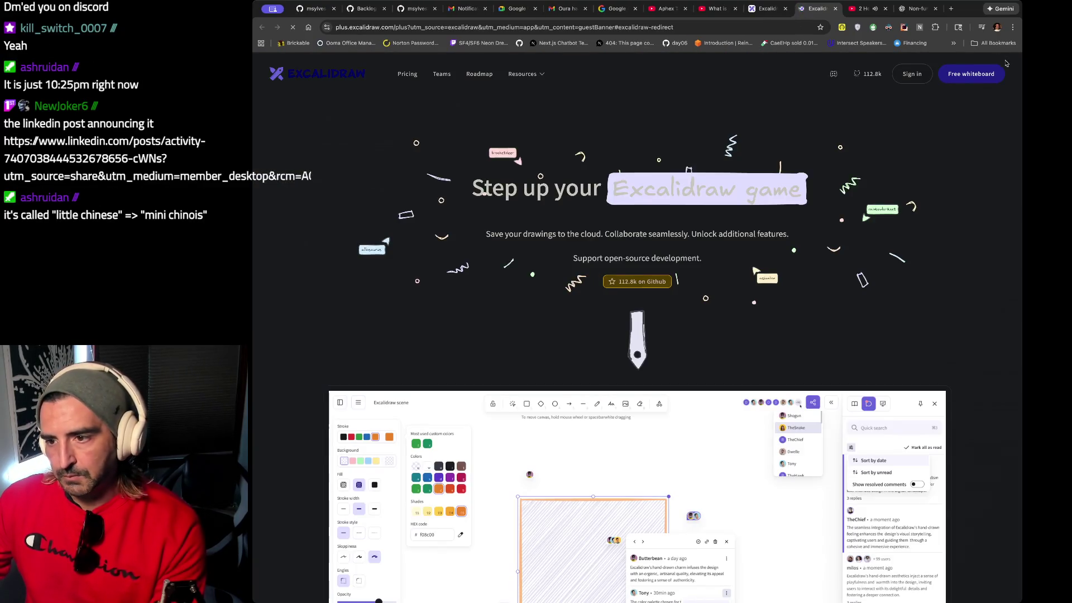
Choose 'Free whiteboard' on the Excalidraw+ page to get back to the requirements board.
left_click(971, 73)
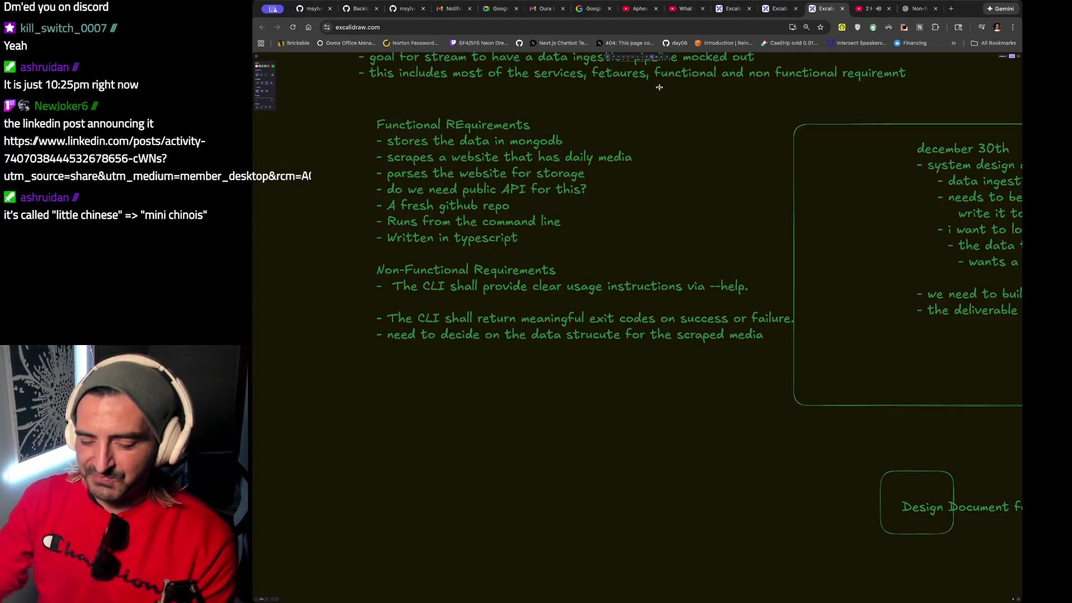
Search Google for 'mini chinois france muffin' in a new tab and view the image results.
key("ctrl+t")
type("mini ")
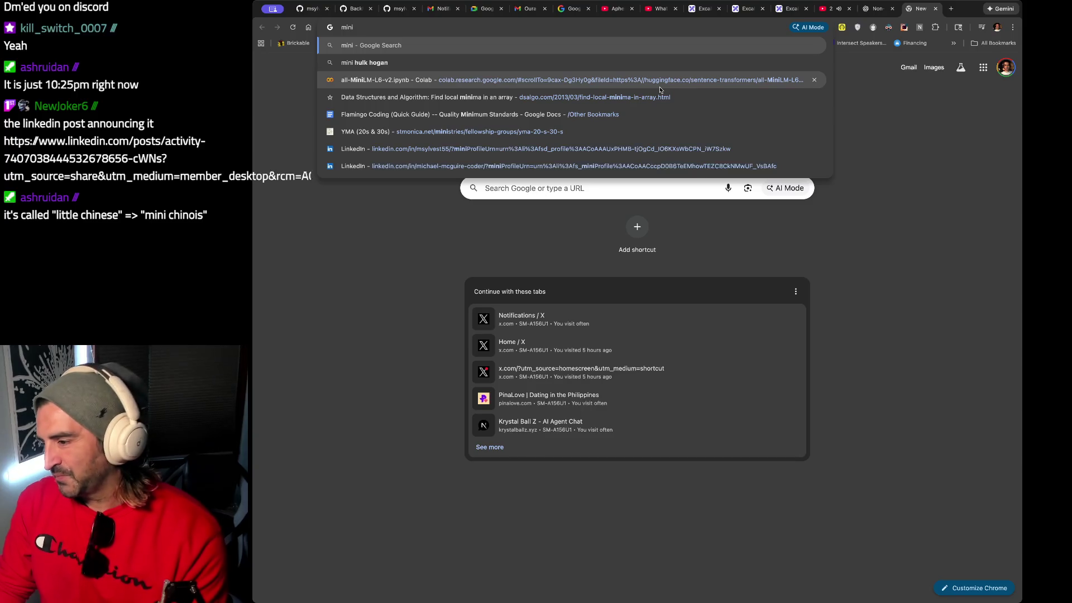
type("chinois ")
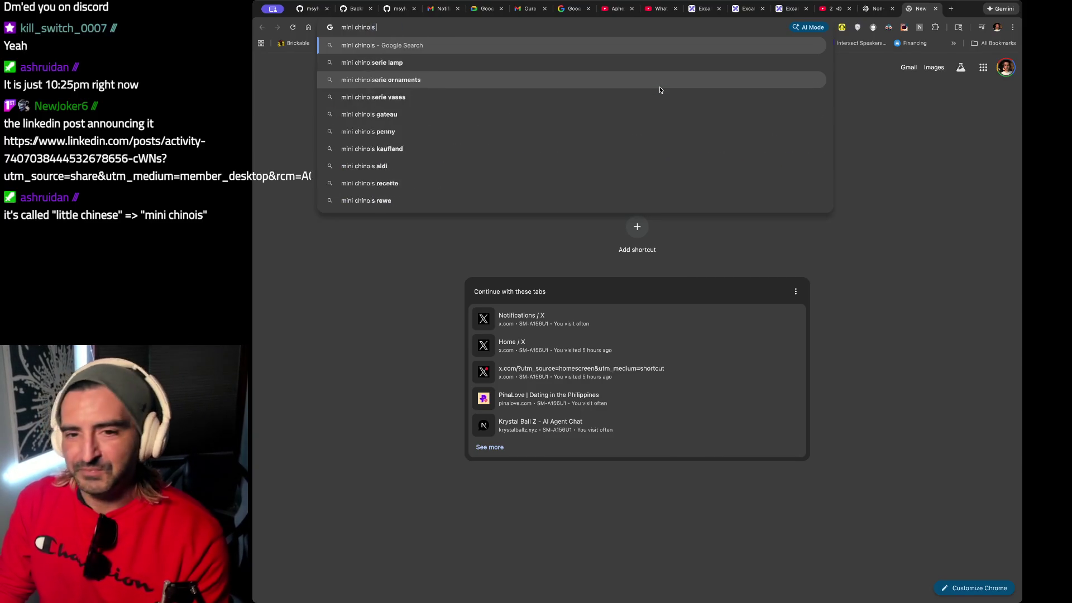
type("france muffin")
key("Return")
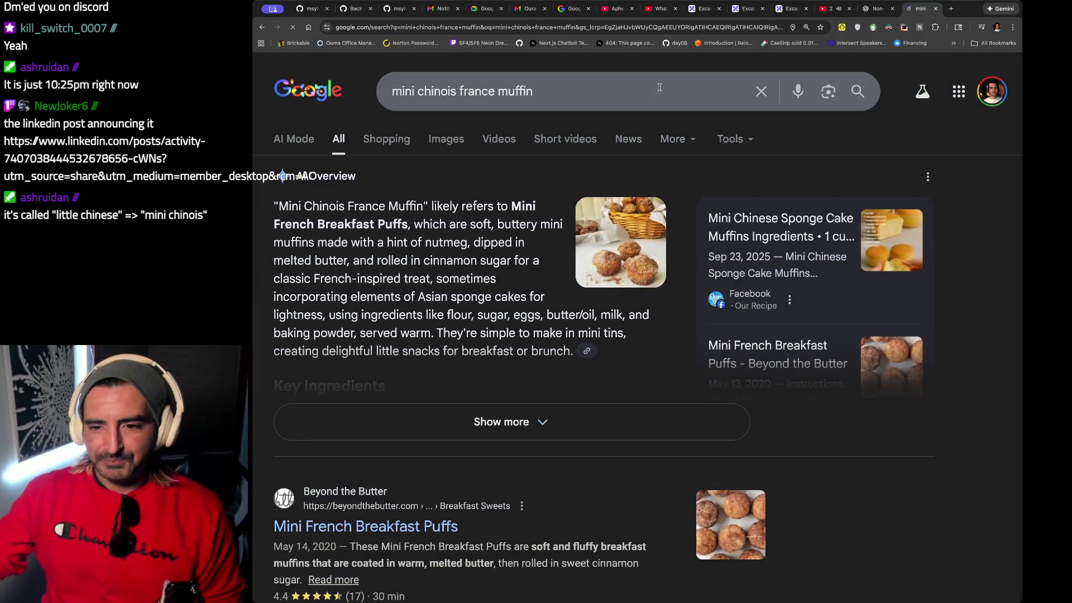
scroll(352, 424, "down", 1)
mouse_move(518, 505)
left_mouse_down()
mouse_move(304, 486)
mouse_move(304, 435)
left_mouse_up()
scroll(387, 154, "up", 1)
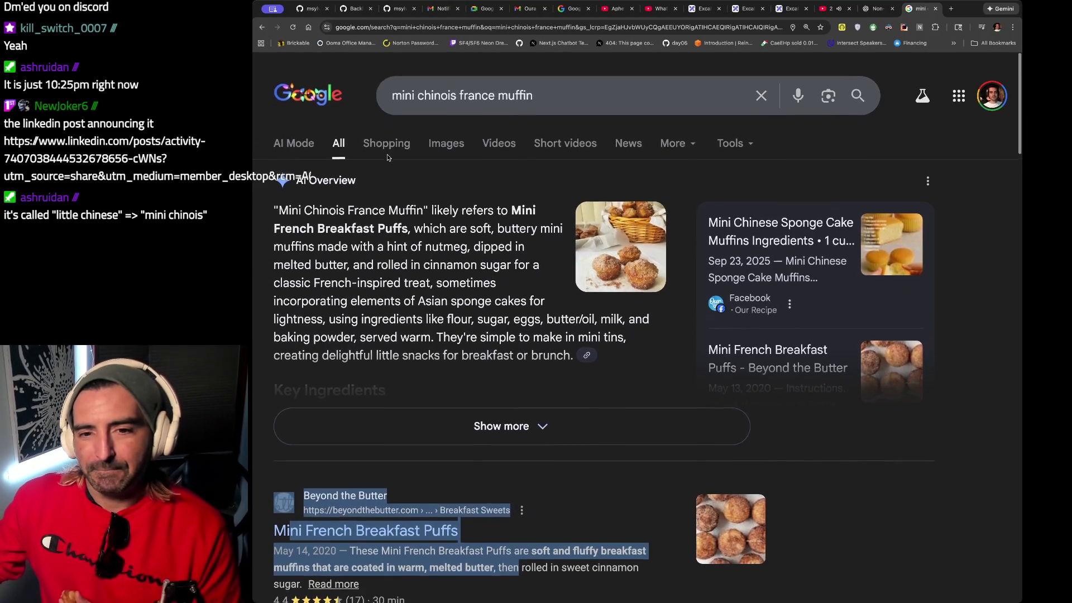
left_click(446, 140)
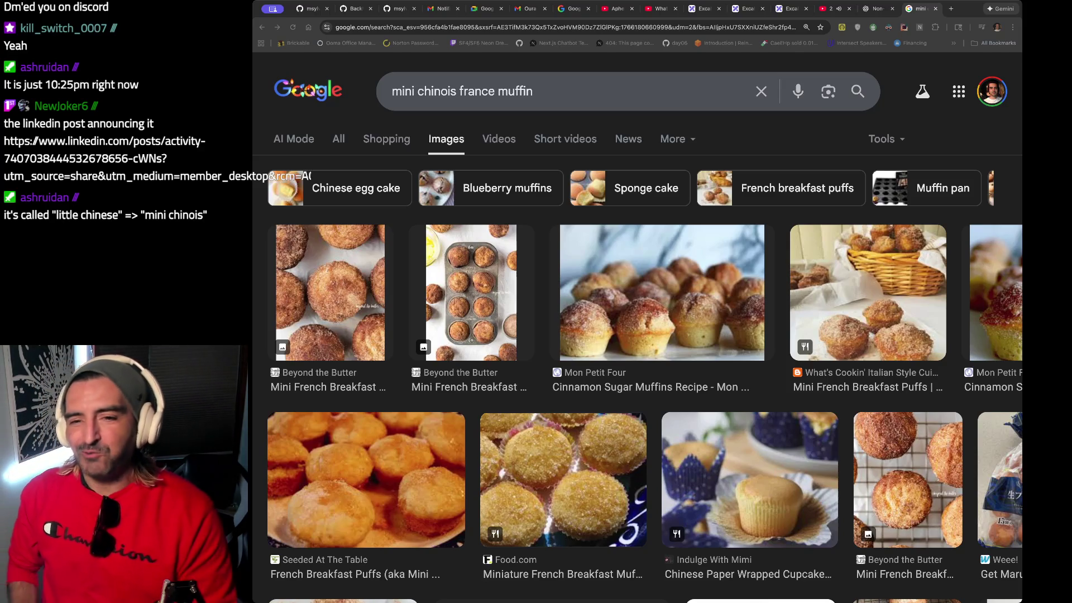
left_click(567, 86)
Browse Google Images results for 'little debbie france', then close the Excalidraw promo tab.
type("little debbie ")
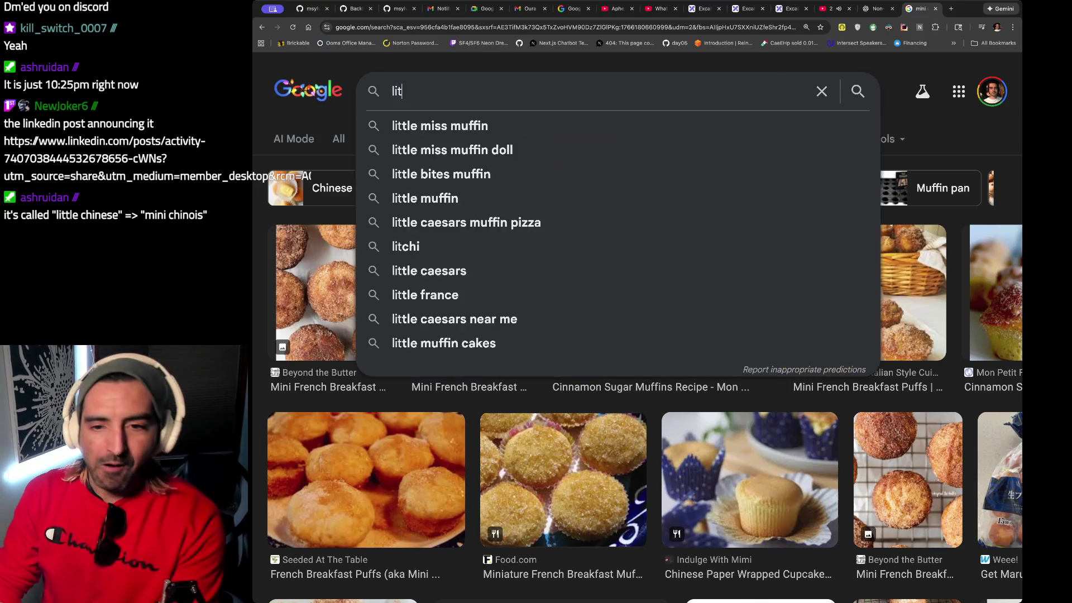
type("france")
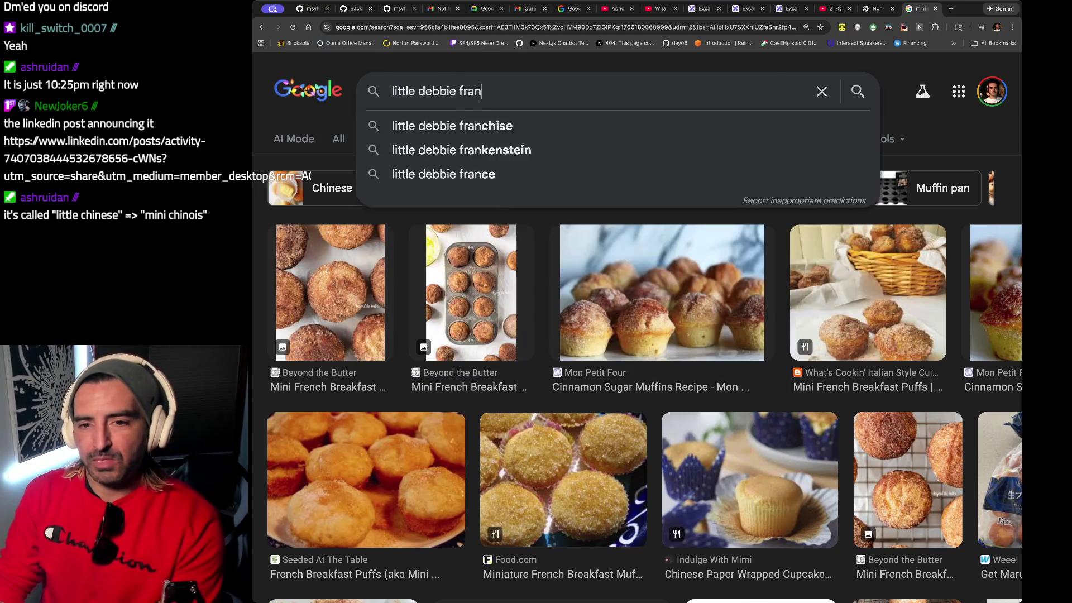
key("Return")
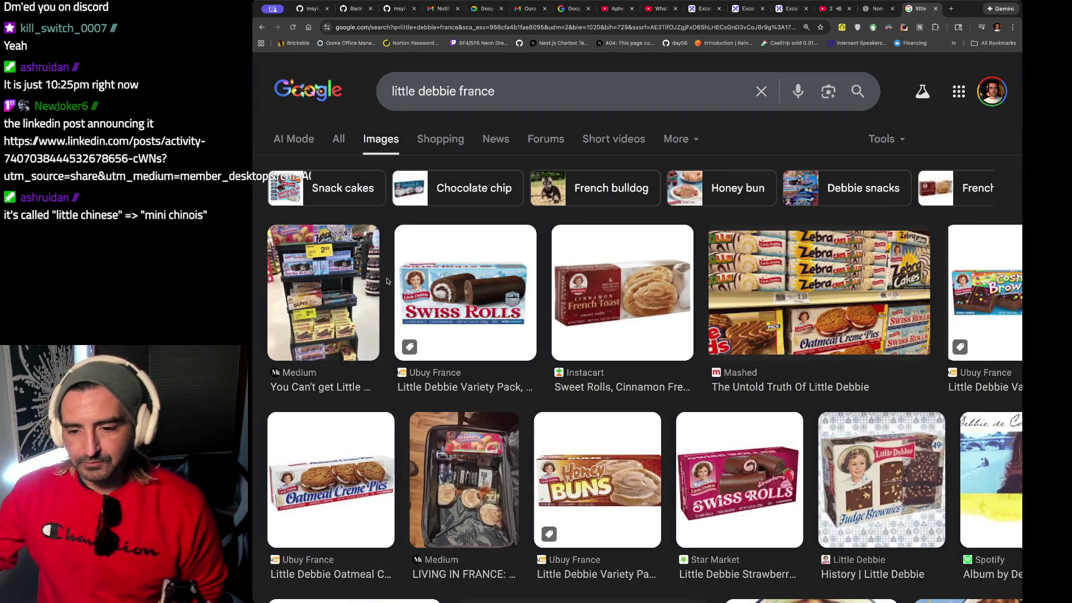
scroll(650, 325, "down", 4)
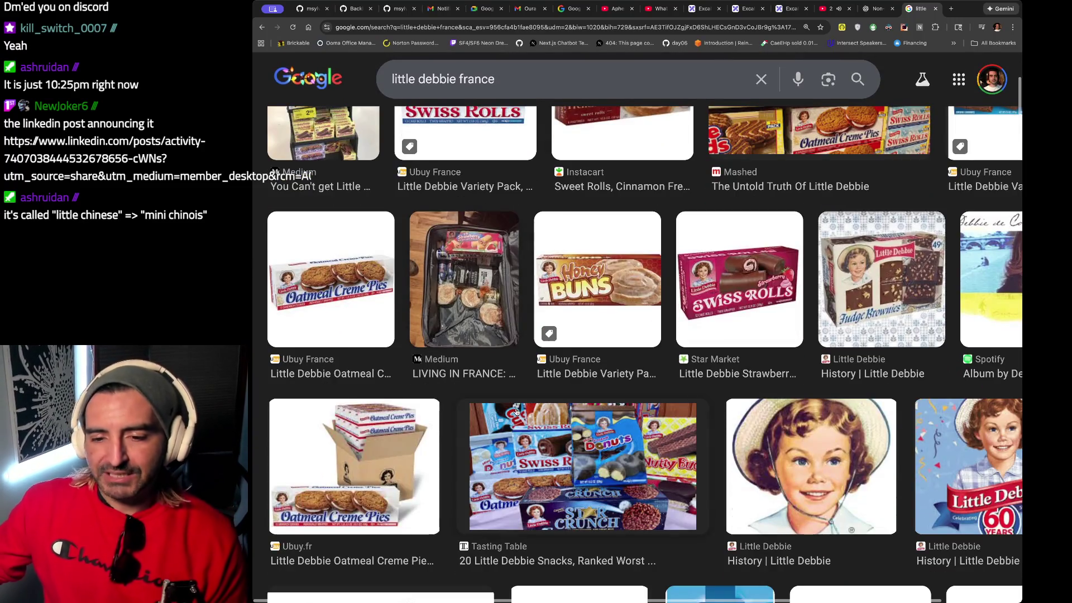
scroll(516, 411, "down", 3)
scroll(692, 399, "down", 1)
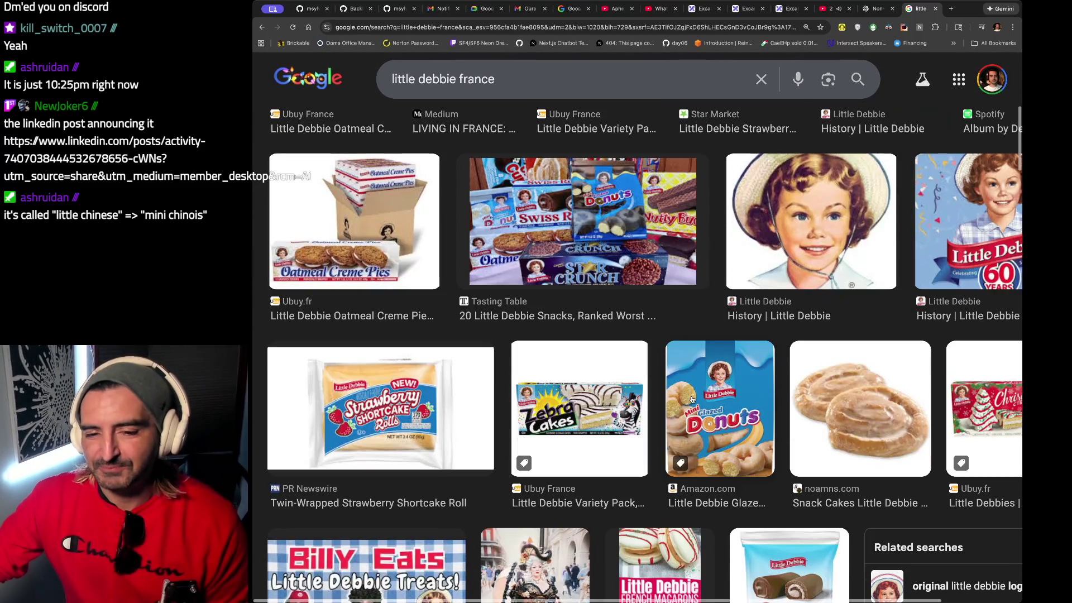
scroll(667, 289, "up", 5)
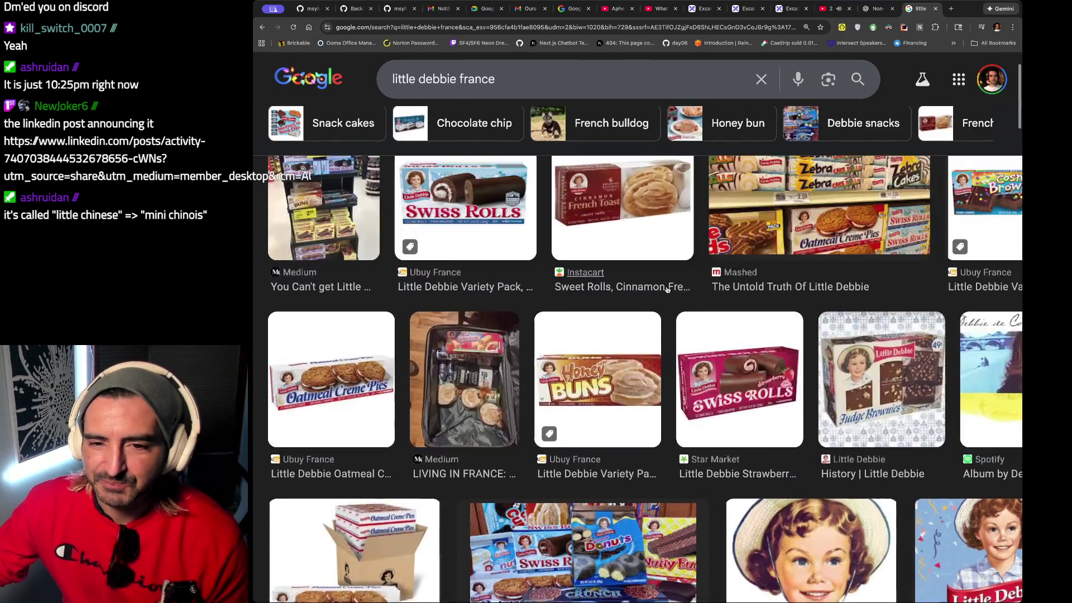
scroll(667, 288, "up", 2)
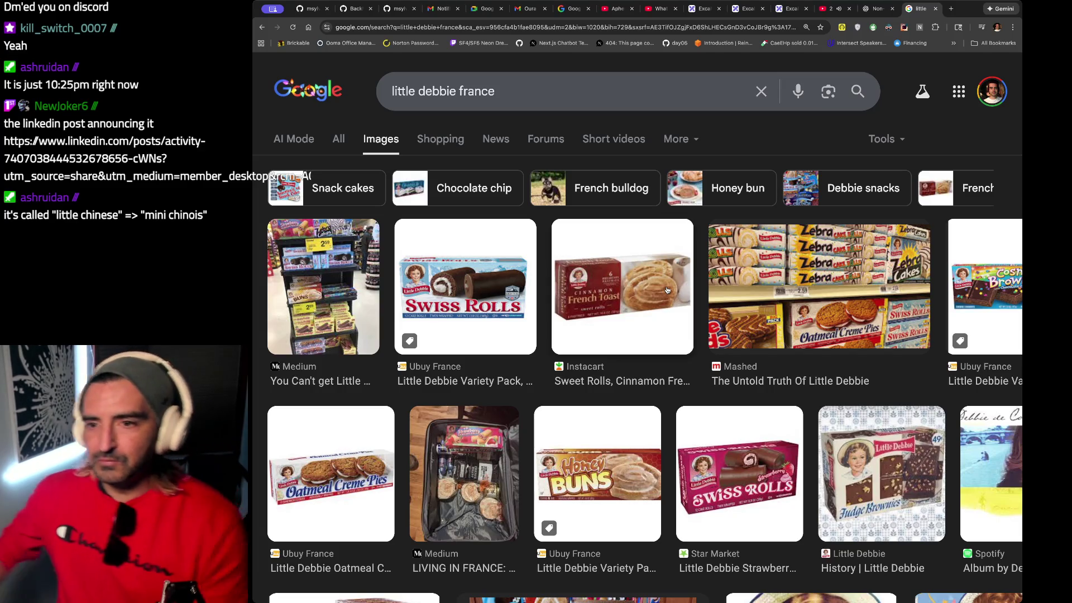
left_click(740, 9)
left_click(762, 9)
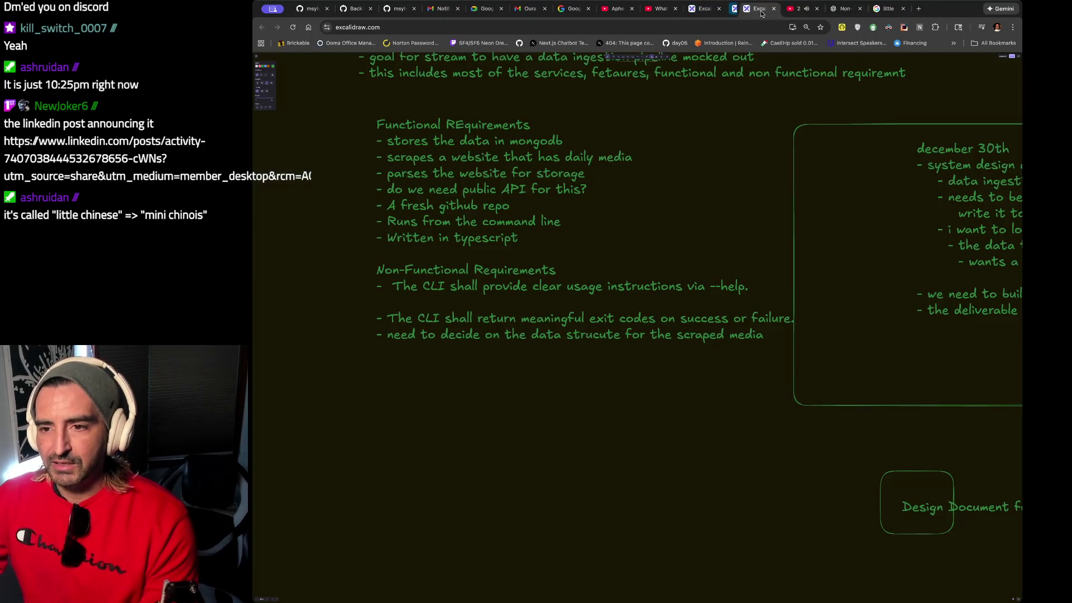
Open the two-line goal text on the board for editing, then exit it.
double_click(616, 62)
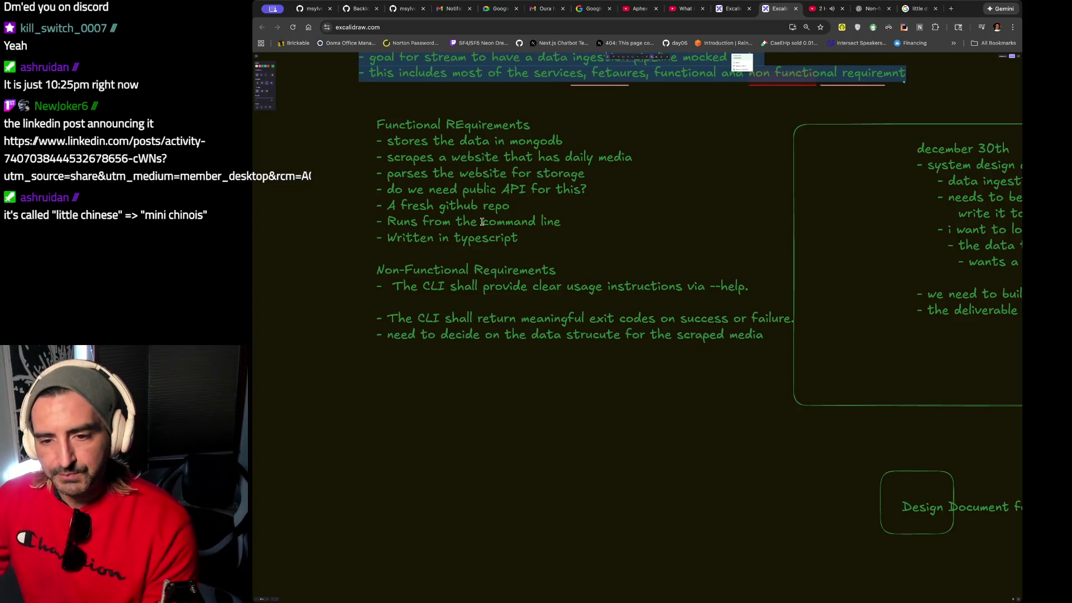
scroll(502, 212, "down", 1)
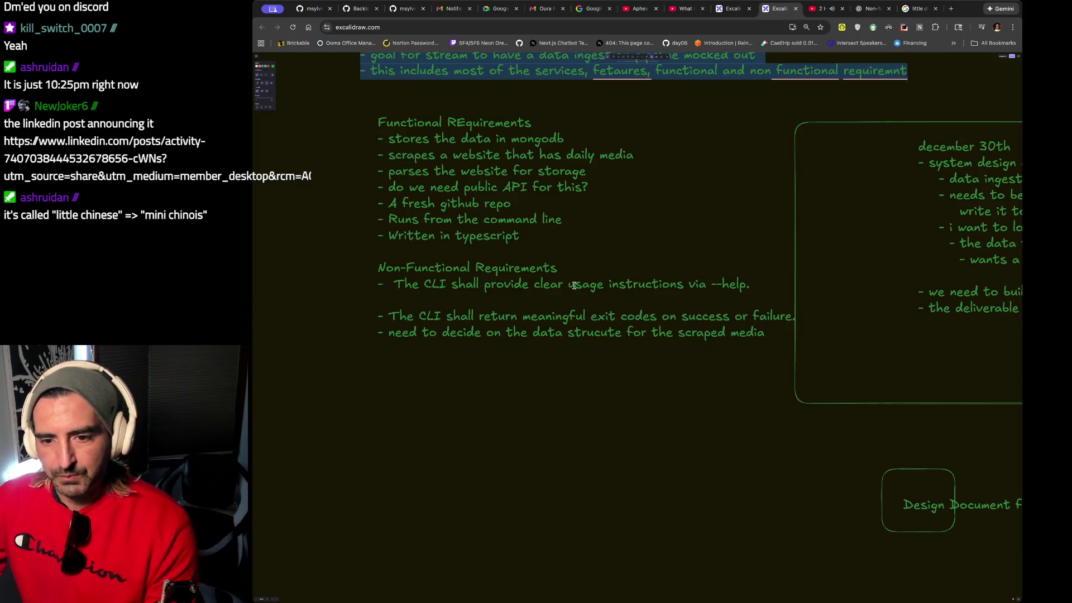
key("Escape")
scroll(573, 285, "down", 2)
Look over the requirements text block, then bring up the 2 Hour Chillstep video tab.
double_click(422, 205)
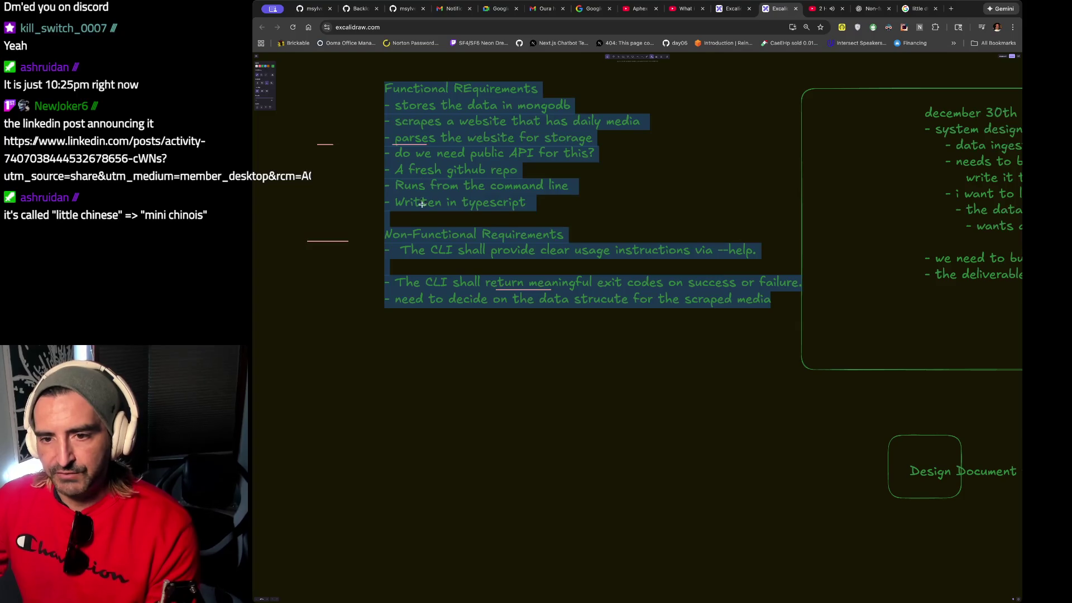
left_click(391, 217)
scroll(598, 270, "down", 1)
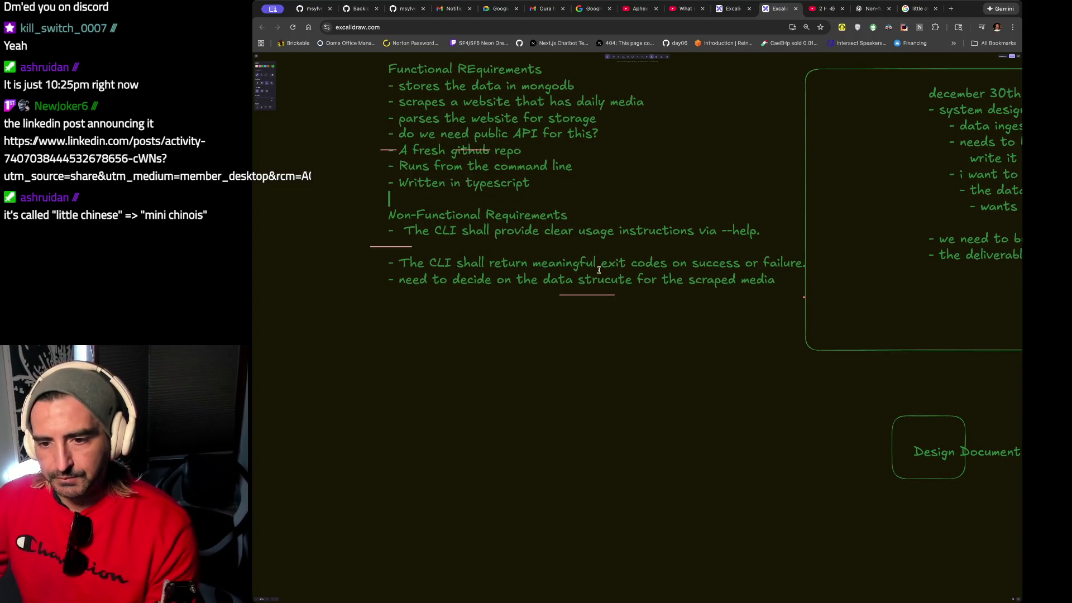
left_click(821, 8)
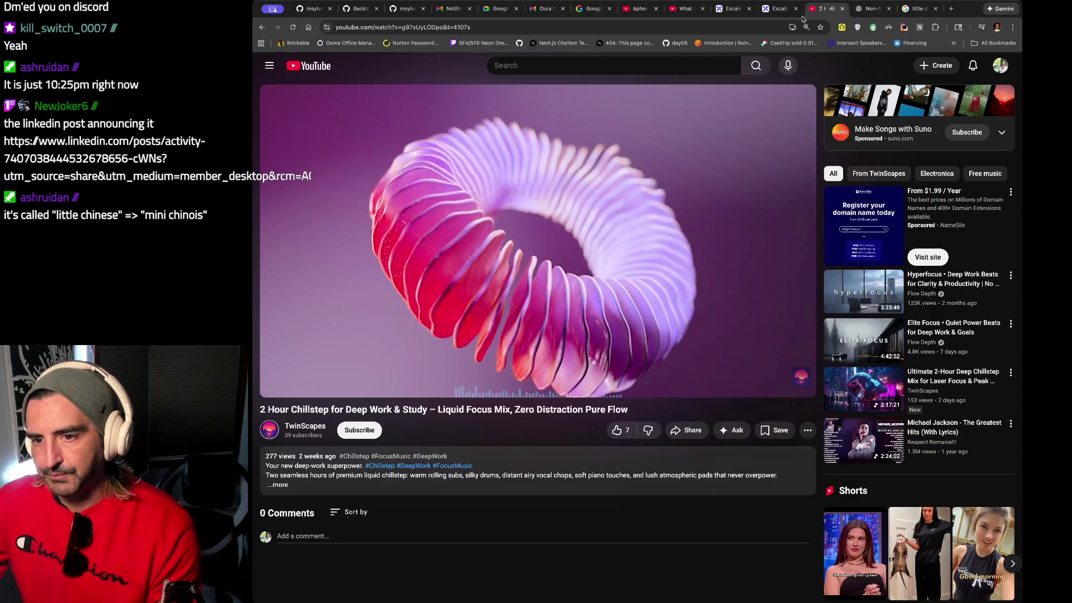
Pause the chillstep mix and play 'What is Data Pipeline?', briefly pausing at 0:48.
left_click(578, 216)
left_click(685, 8)
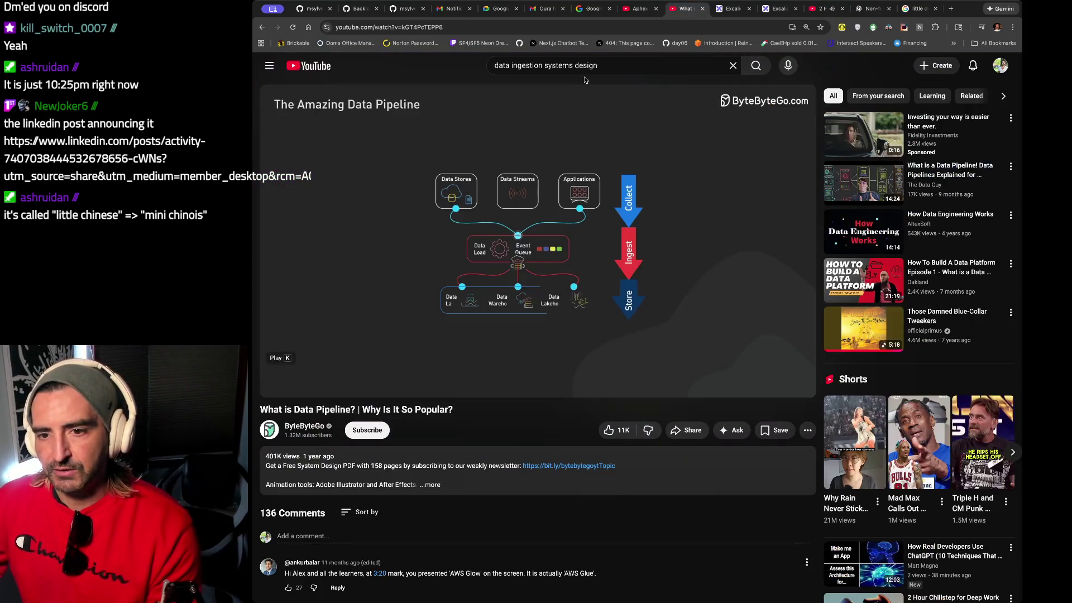
left_click(616, 99)
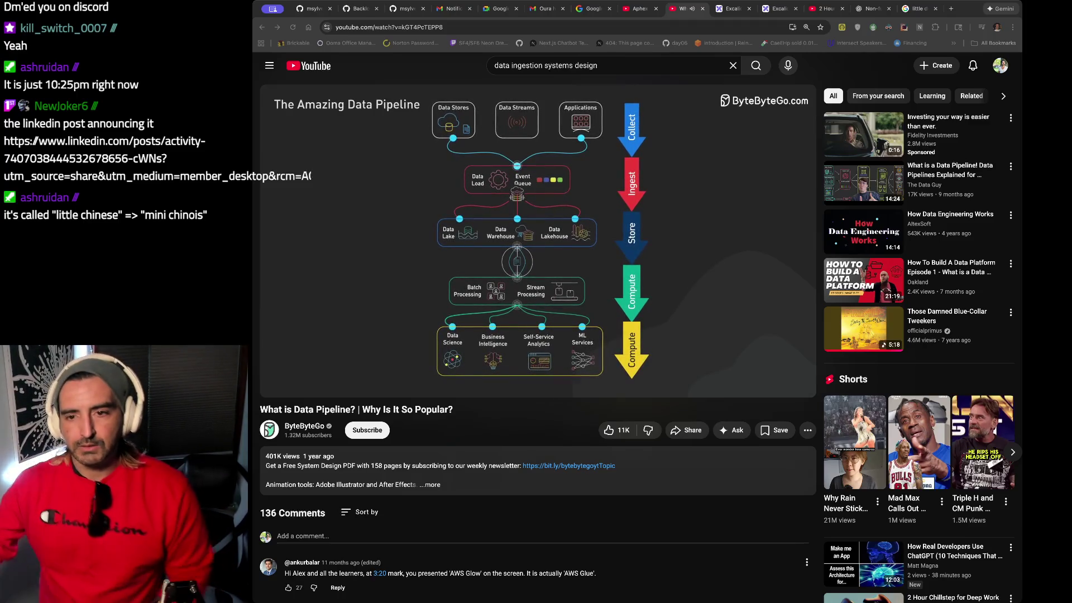
left_click(568, 279)
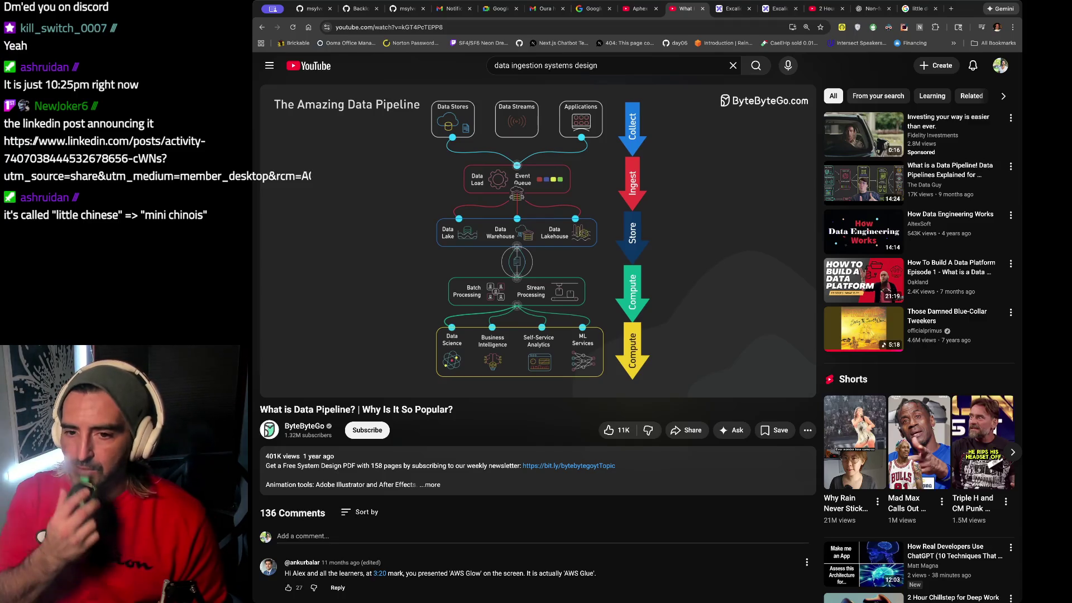
left_click(577, 261)
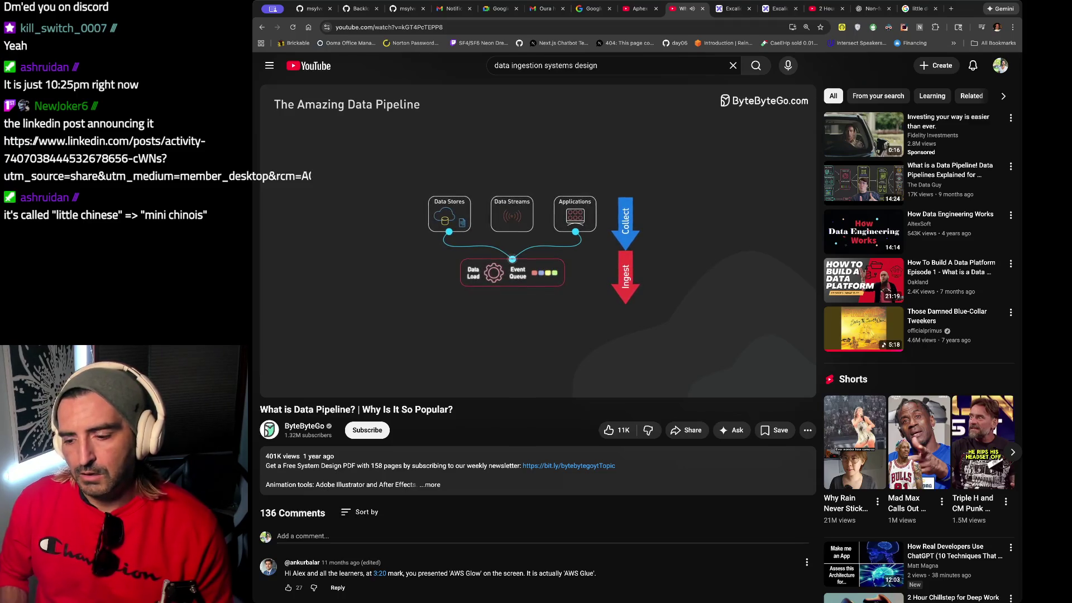
left_click(513, 66)
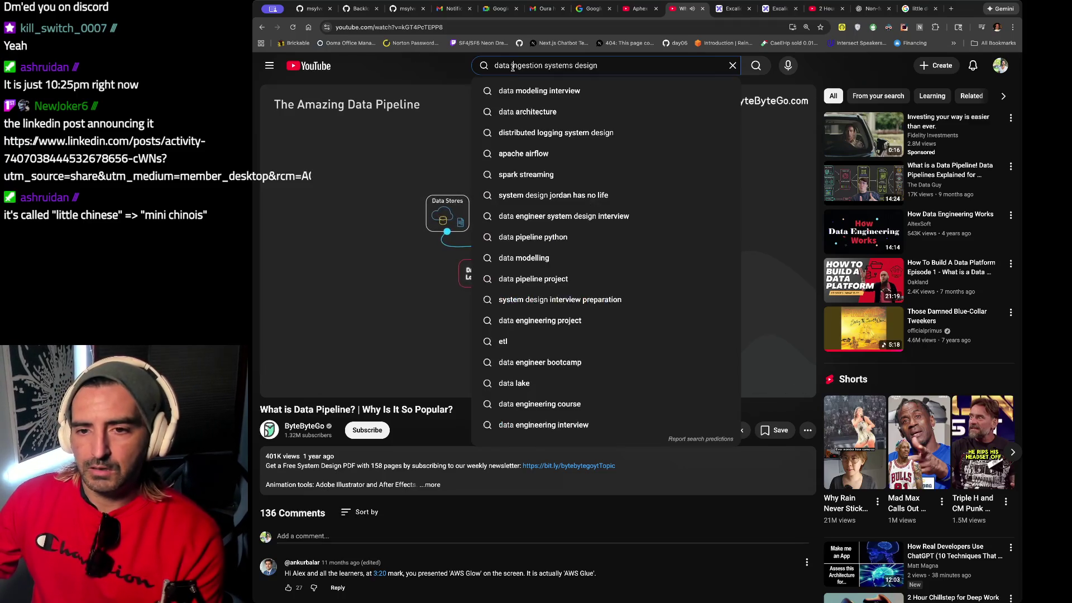
Change the YouTube query to 'document ingestion systems design' and scroll through the results.
left_click_drag(514, 66, 484, 65)
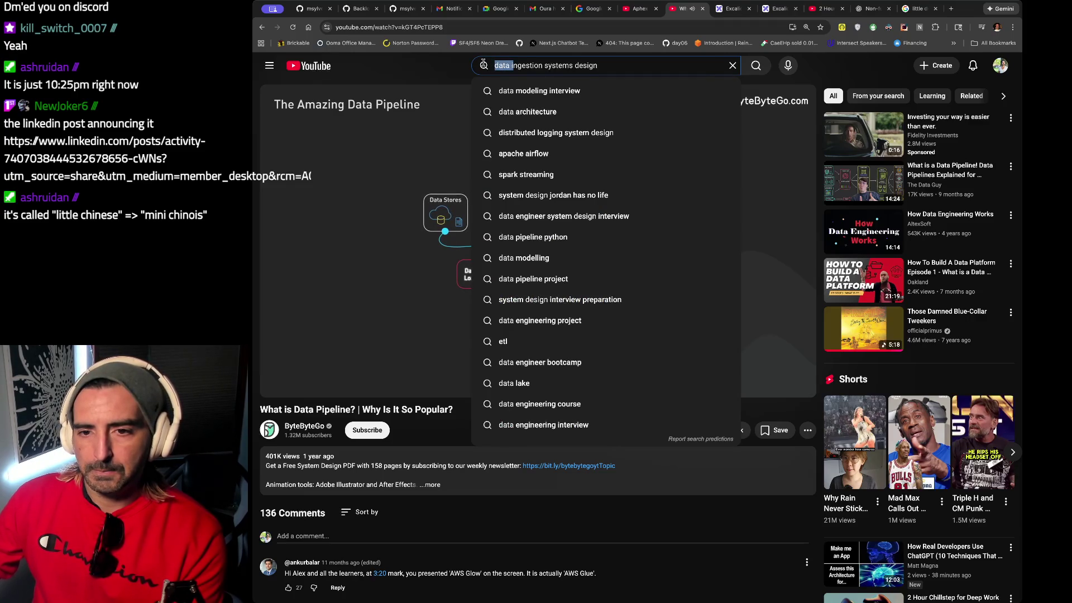
type("document")
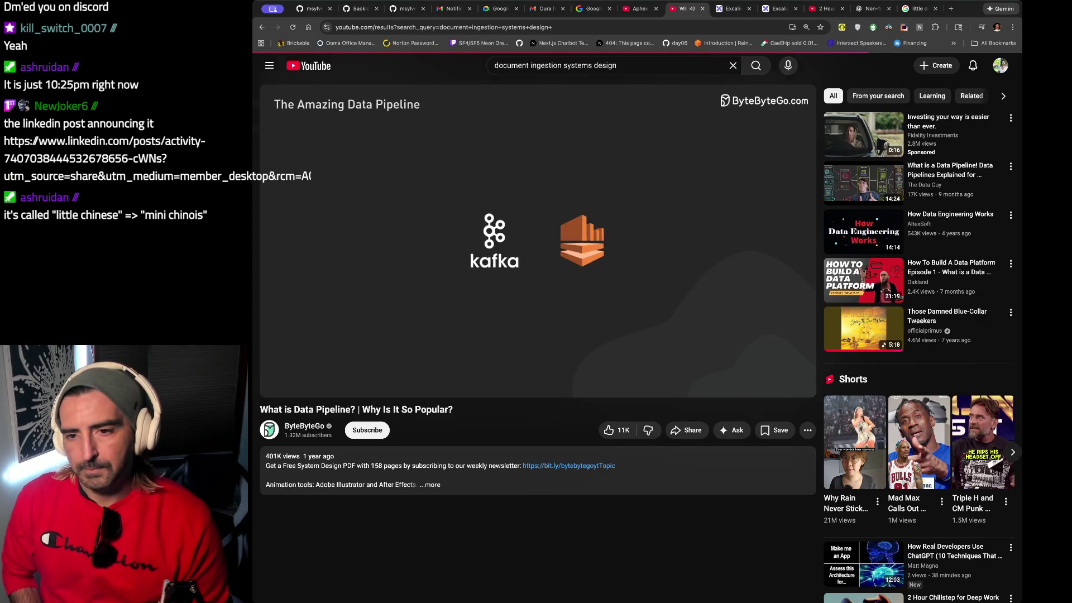
key("Return")
scroll(512, 158, "down", 1)
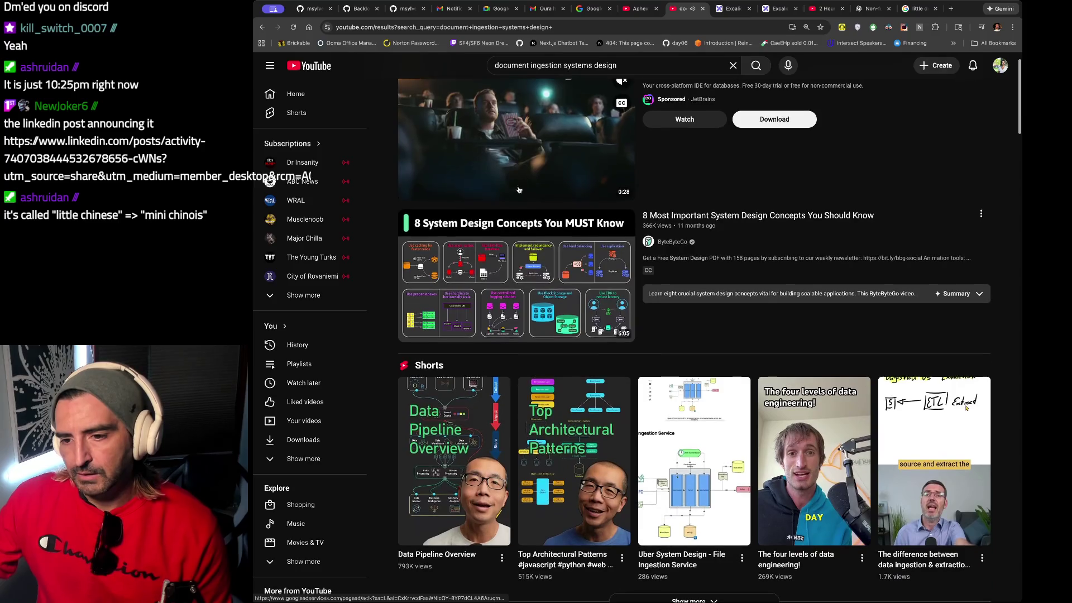
scroll(519, 223, "down", 4)
scroll(519, 235, "down", 4)
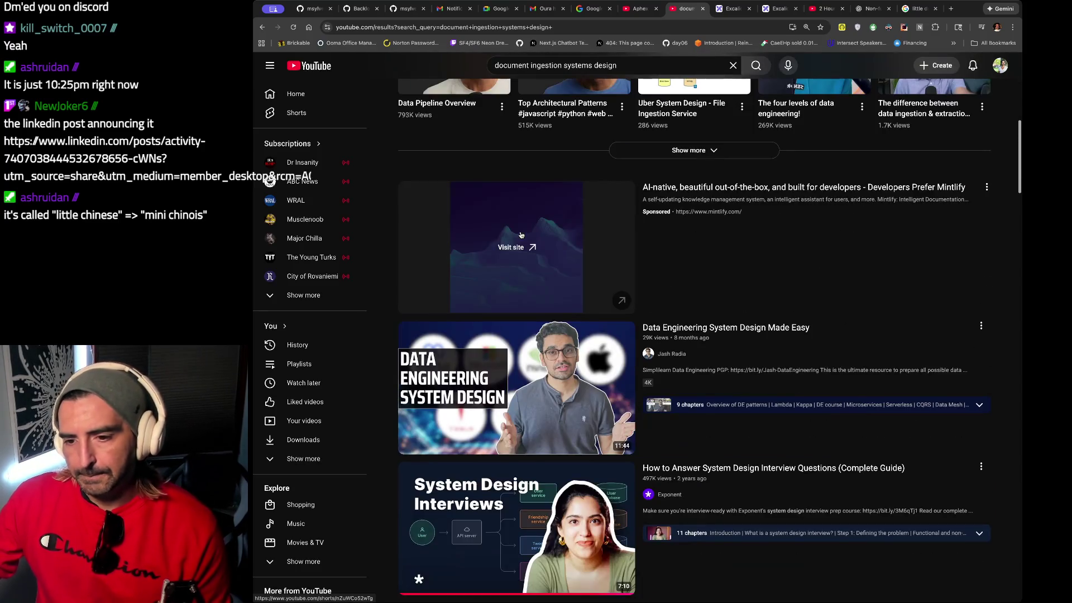
scroll(519, 234, "down", 2)
scroll(519, 235, "down", 3)
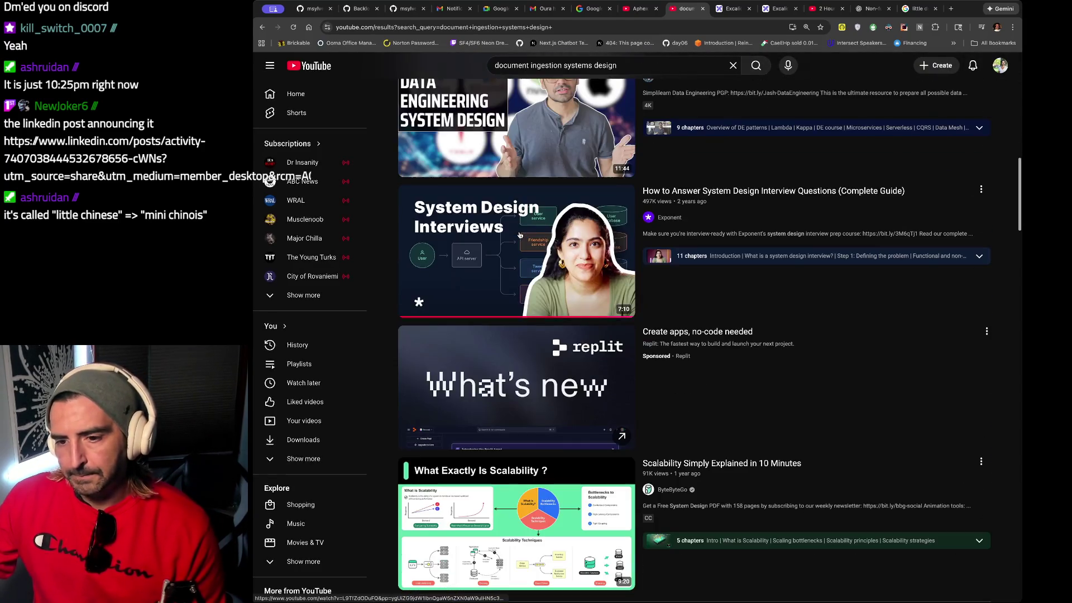
scroll(519, 234, "down", 2)
scroll(519, 235, "down", 2)
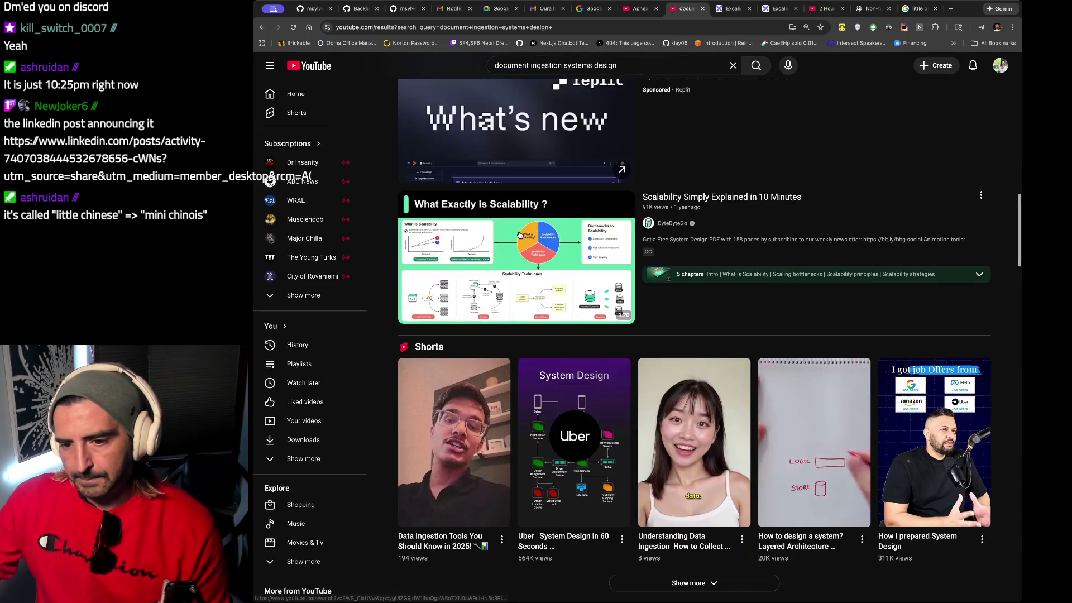
scroll(519, 234, "down", 8)
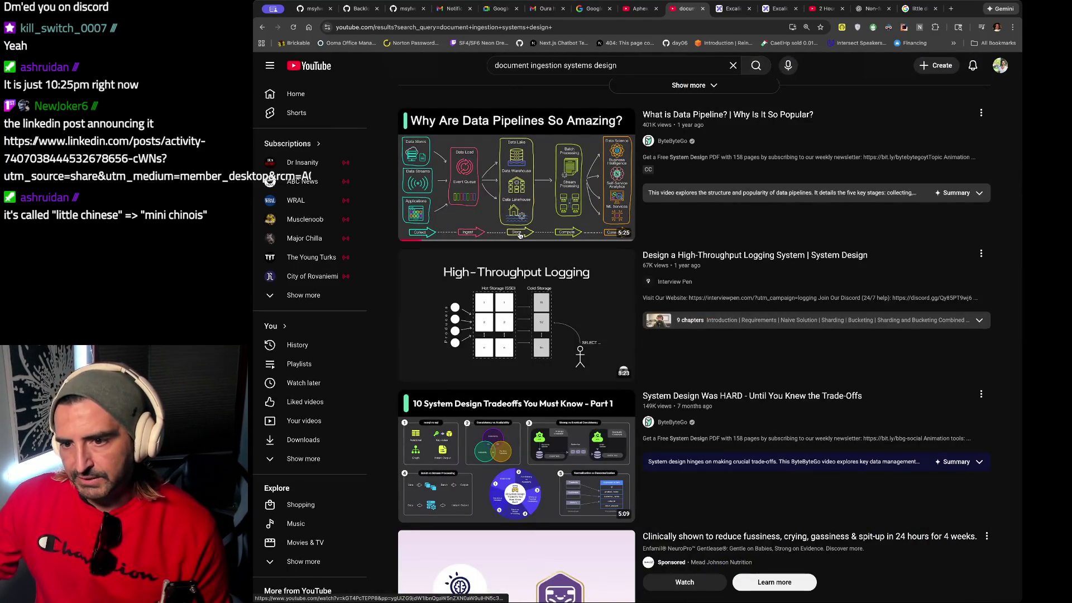
scroll(519, 235, "down", 2)
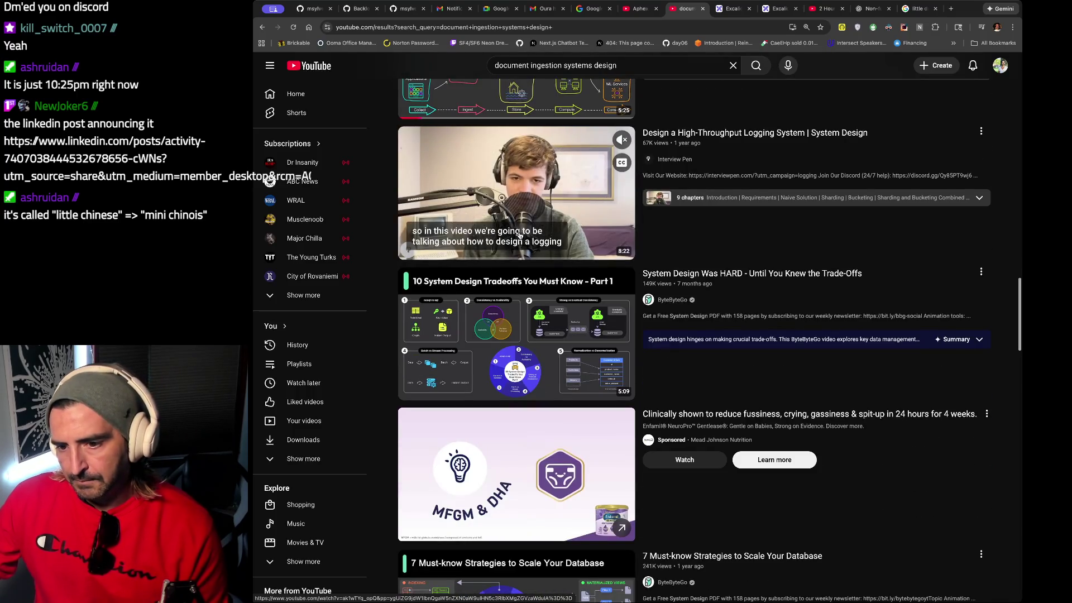
scroll(519, 235, "down", 1)
scroll(490, 91, "down", 1)
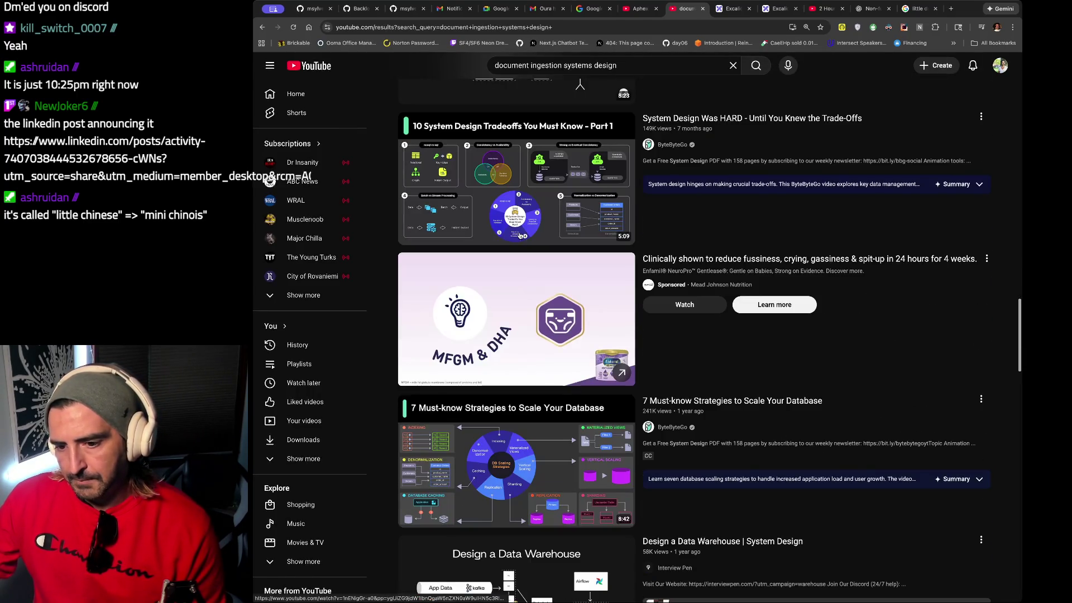
left_click(497, 64)
Revise the query to 'scrape and store document systems design' and run it.
key("Escape")
left_click(498, 64)
type("scrape a")
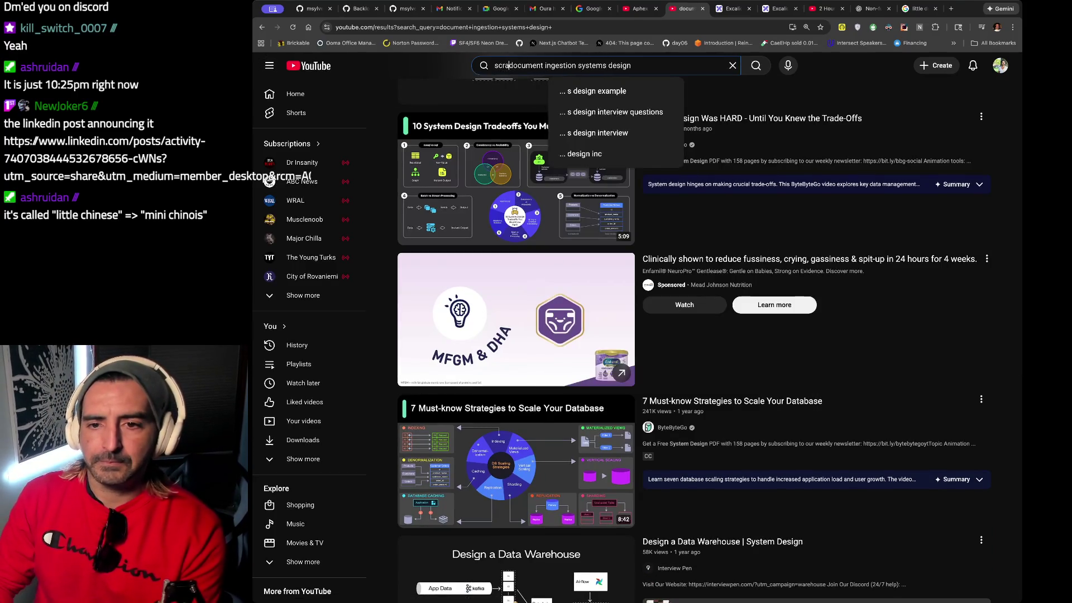
type("nd store")
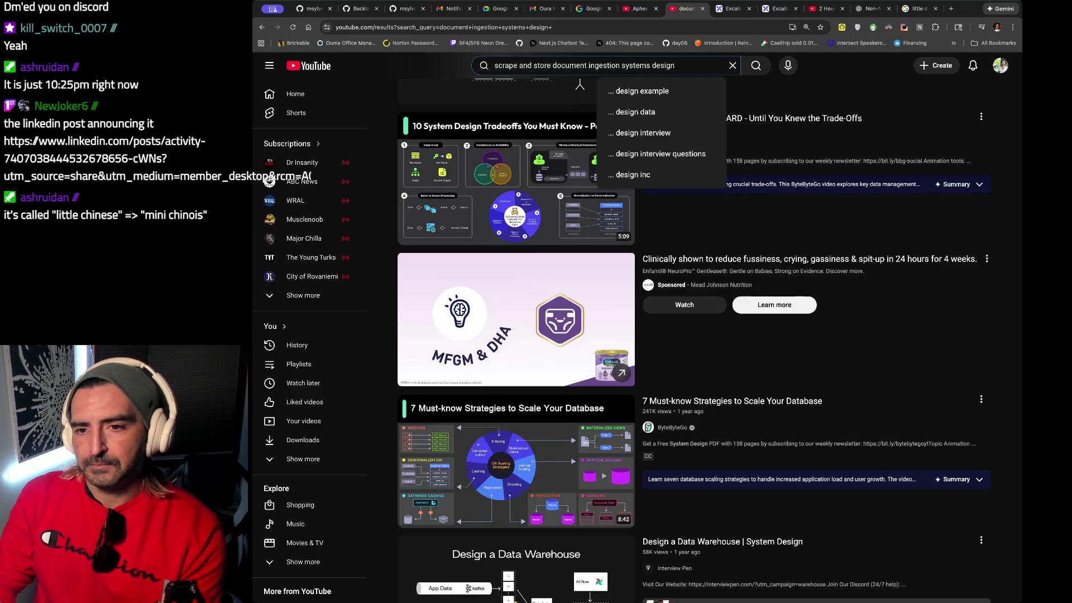
left_click_drag(621, 68, 590, 67)
key("BackSpace")
key("Return")
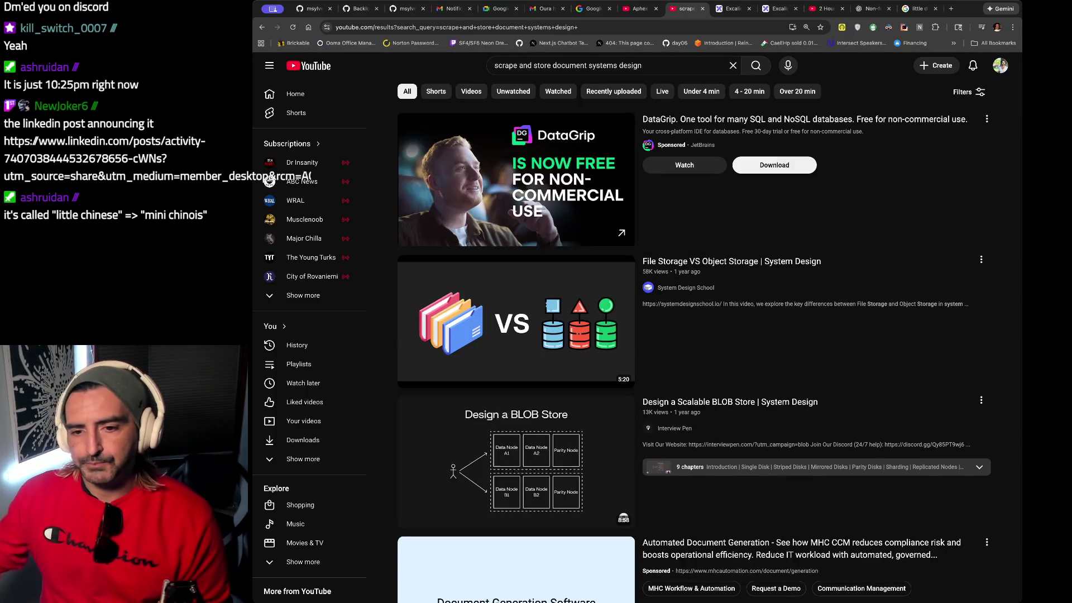
Play the 'Design a Scalable BLOB Store' video and pause it at 0:44.
scroll(586, 223, "down", 2)
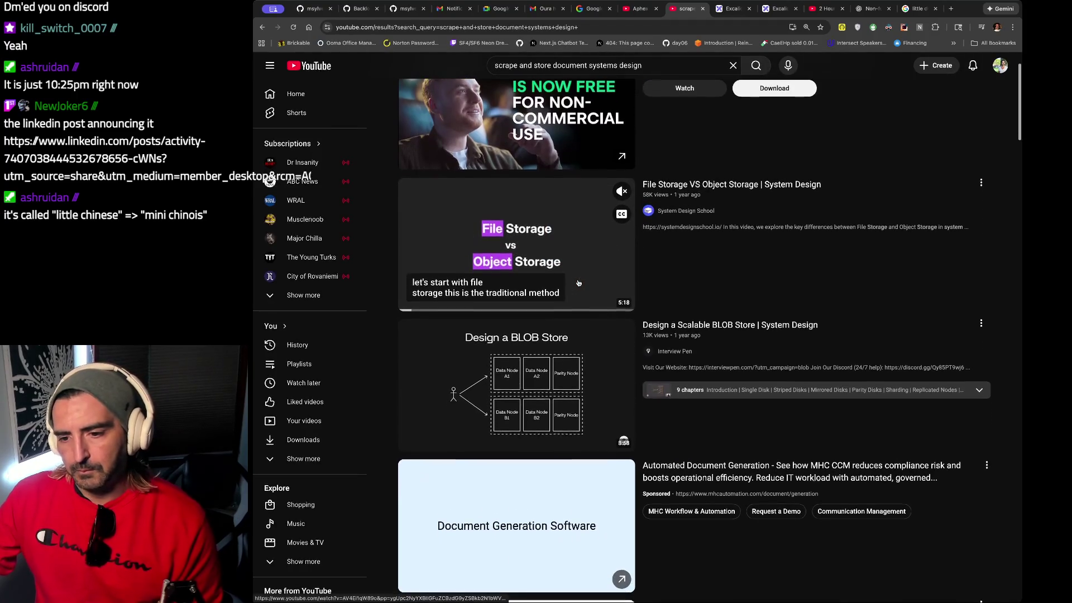
left_click(534, 360)
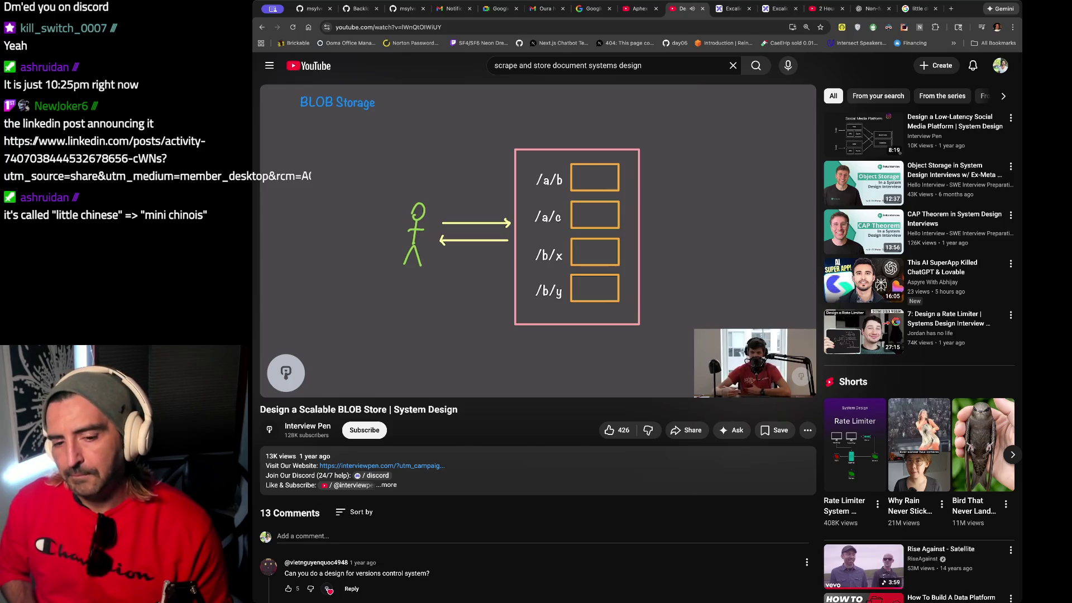
mouse_move(476, 340)
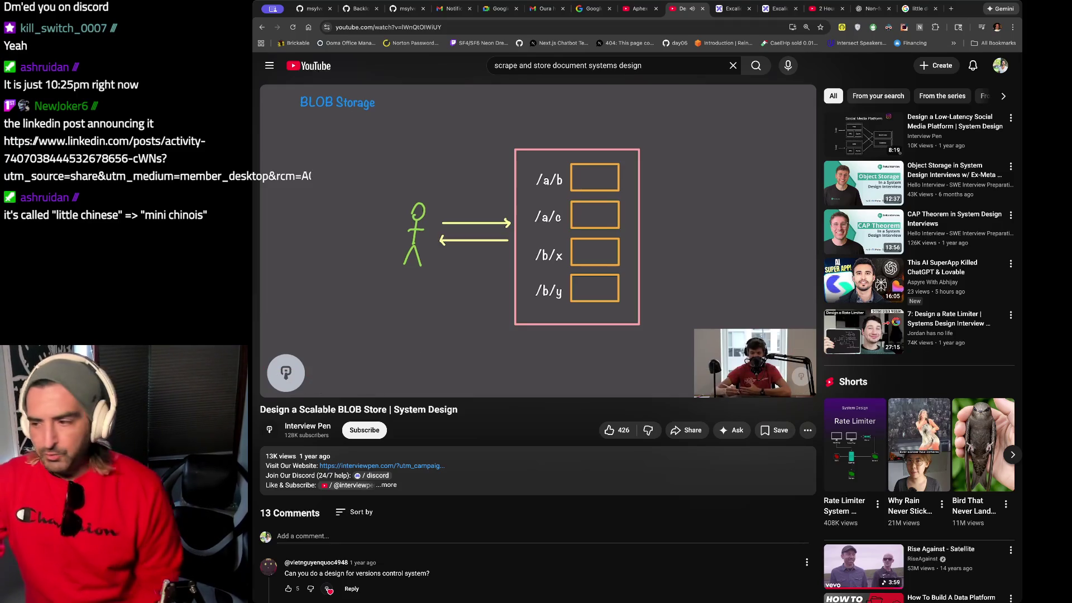
left_click(433, 308)
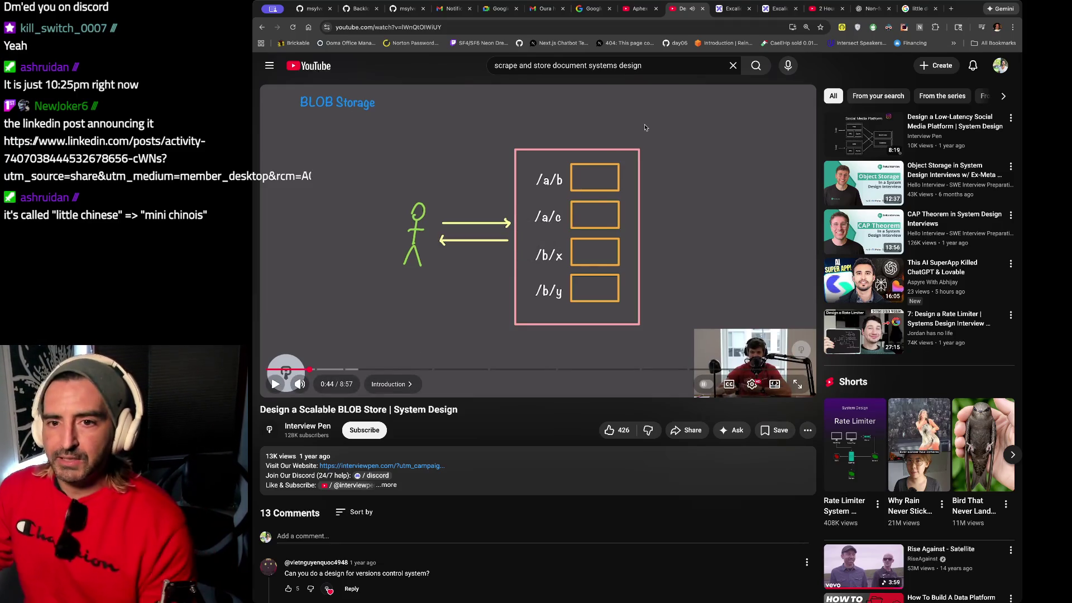
key("ctrl+t")
Load localhost:8501 and show the Funding page of the local app.
type("localhost:8501")
key("Return")
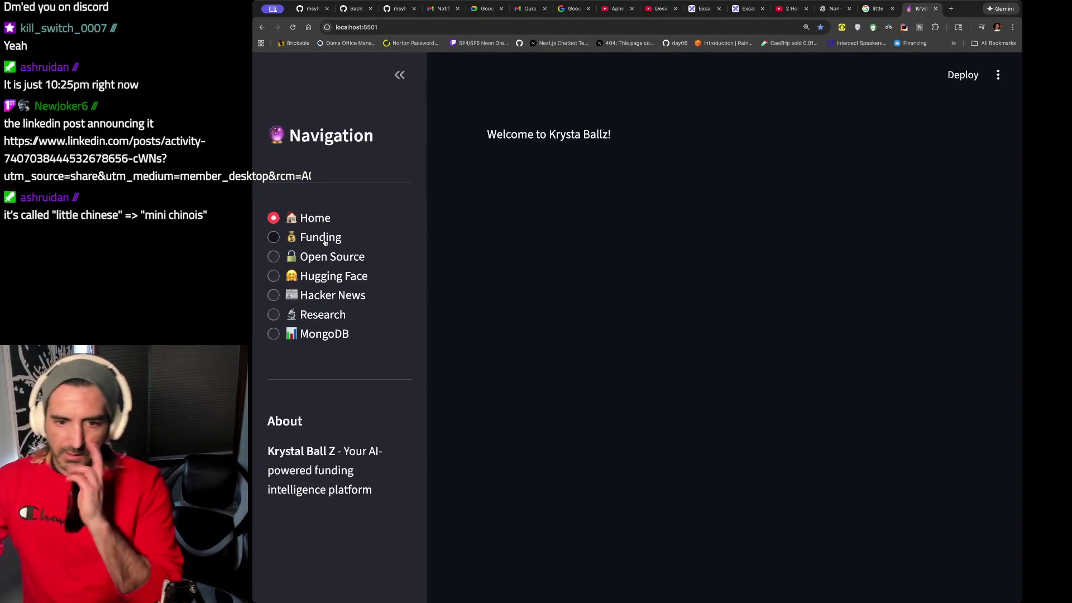
left_click(304, 235)
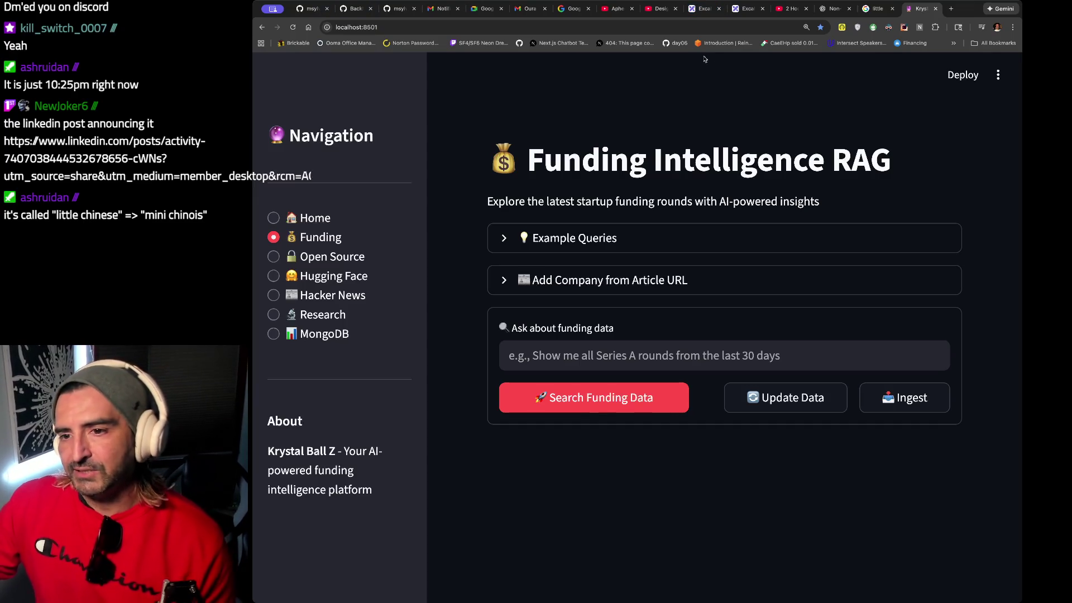
Switch via the Excalidraw and Aphex Twin tabs to the BLOB Store video tab.
left_click(702, 9)
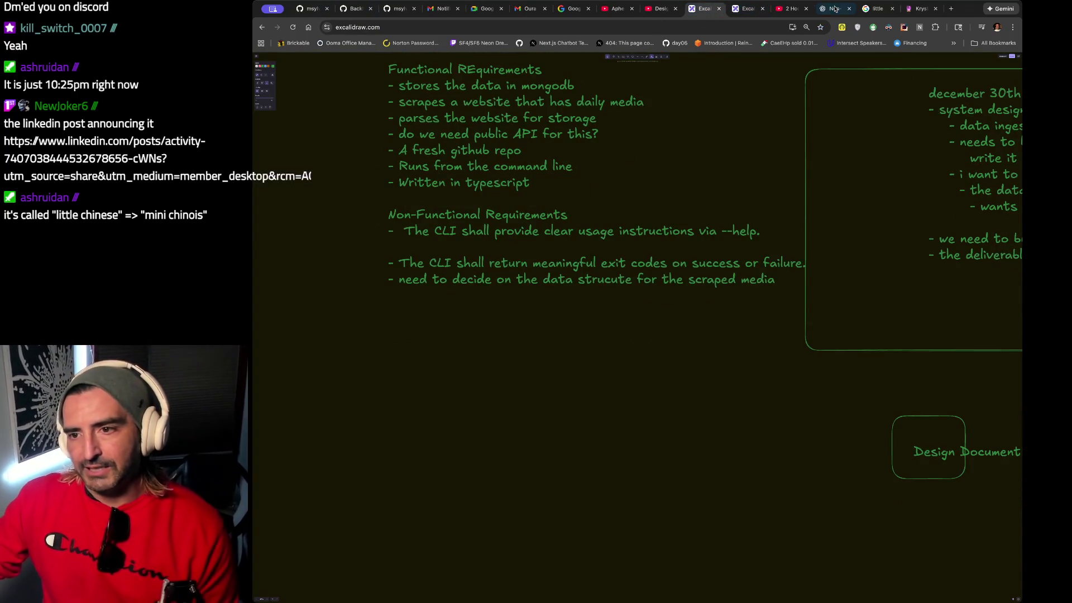
left_click(610, 11)
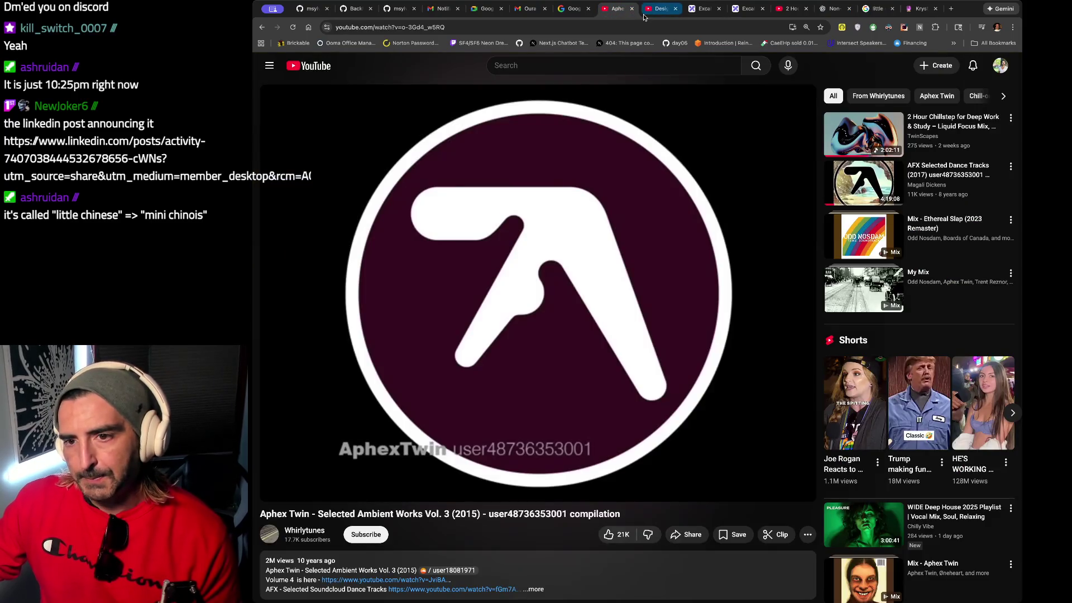
left_click(647, 12)
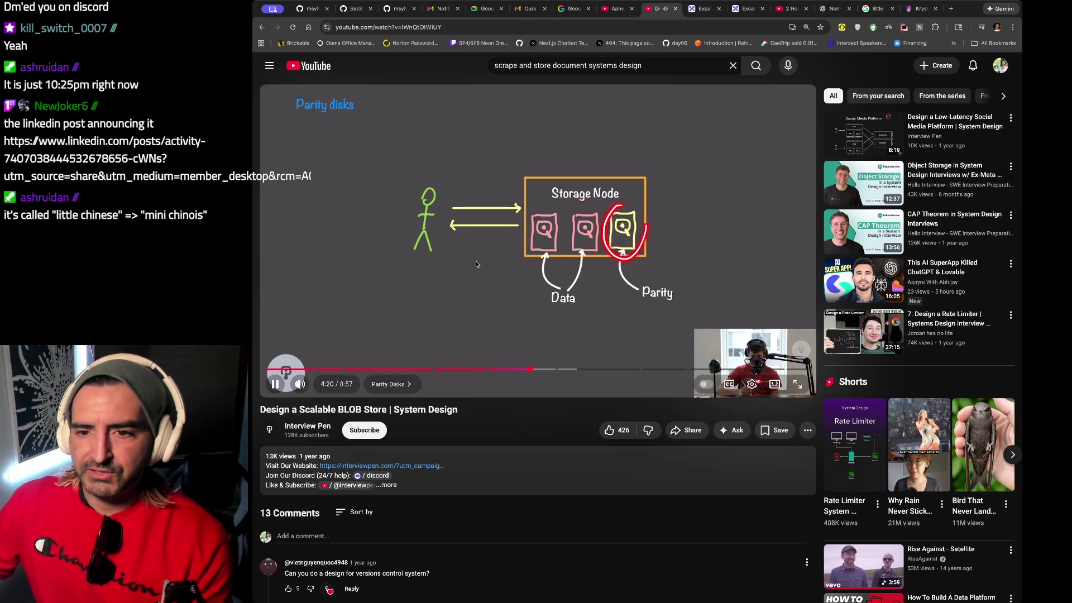
Pause the BLOB Store video at 4:20 in the Parity Disks chapter.
key("space")
Return to the results and open 'Web Crawler - System Design Interview Question', skipping the ad.
left_click(261, 27)
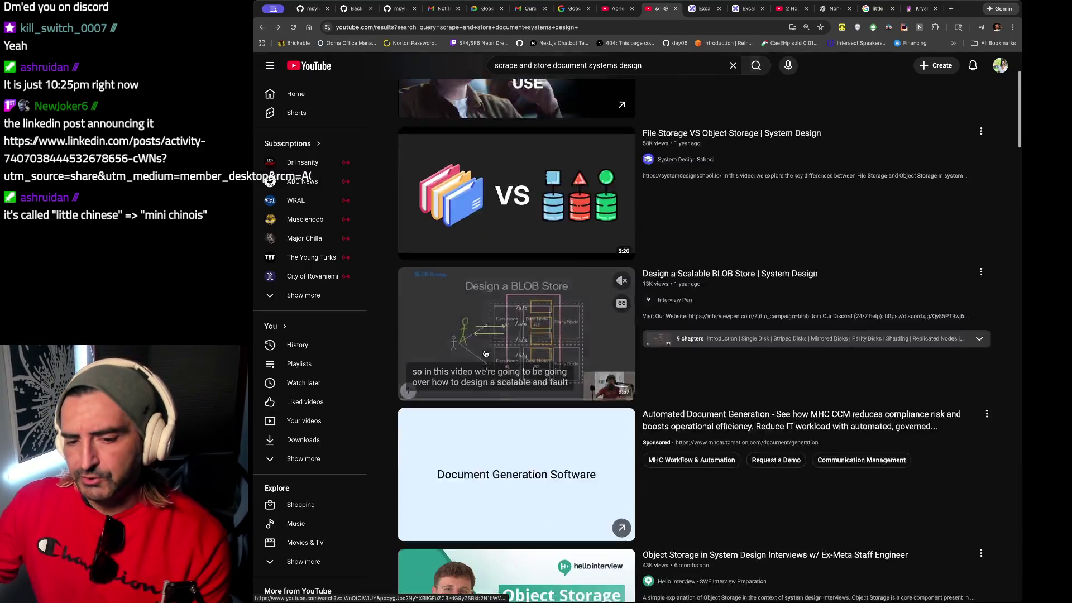
scroll(734, 369, "down", 1)
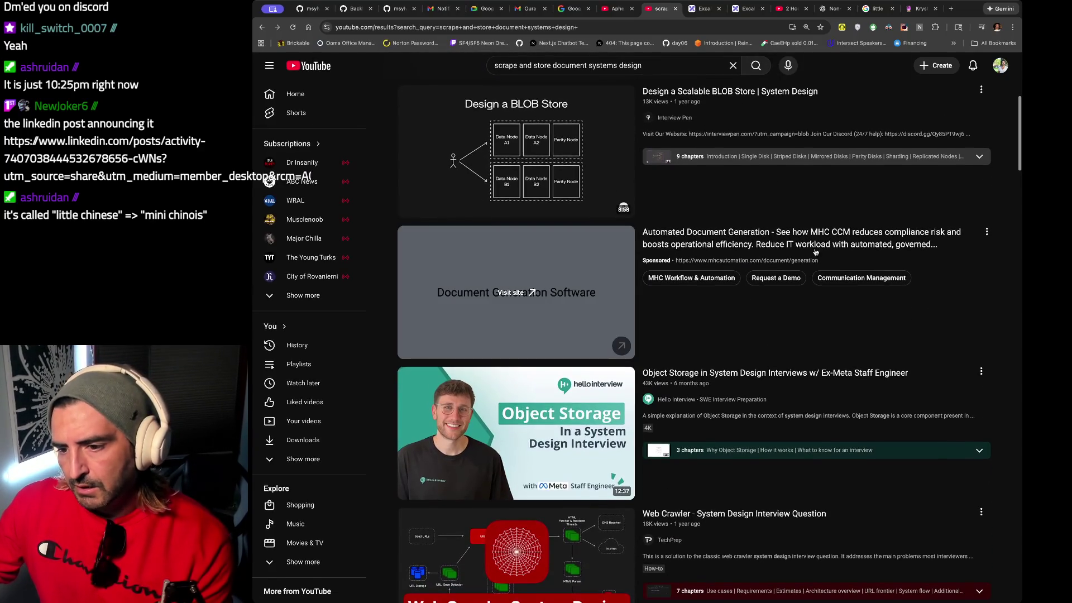
scroll(759, 296, "down", 3)
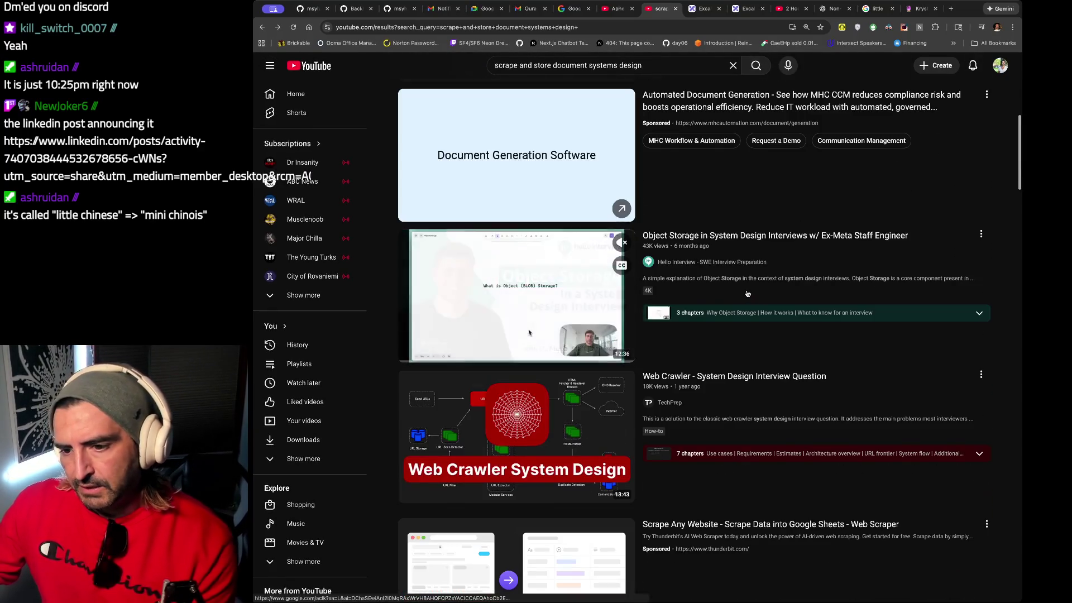
scroll(747, 293, "down", 1)
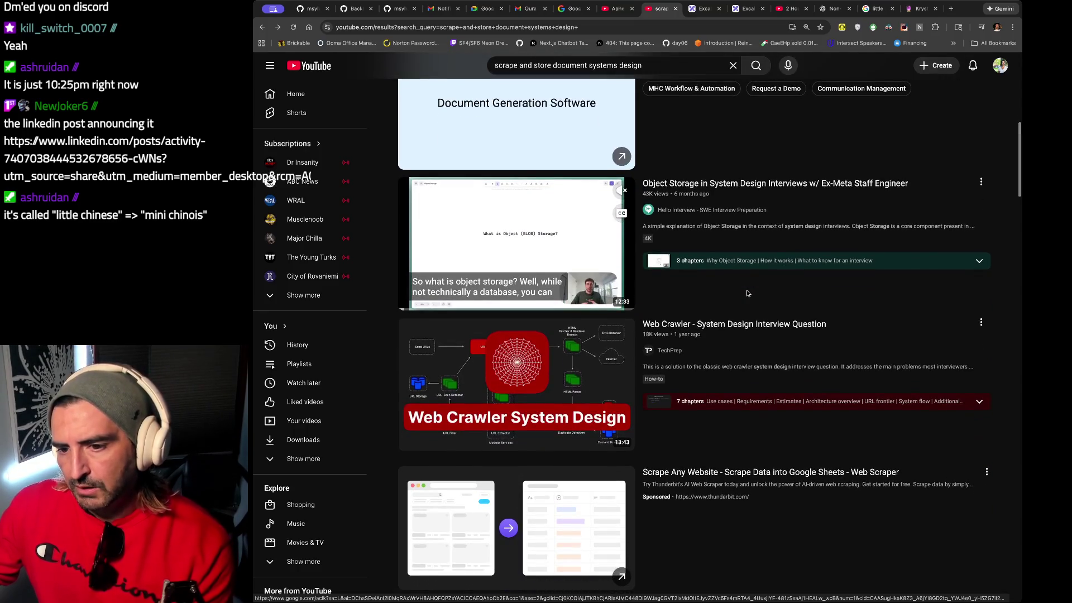
scroll(747, 293, "down", 2)
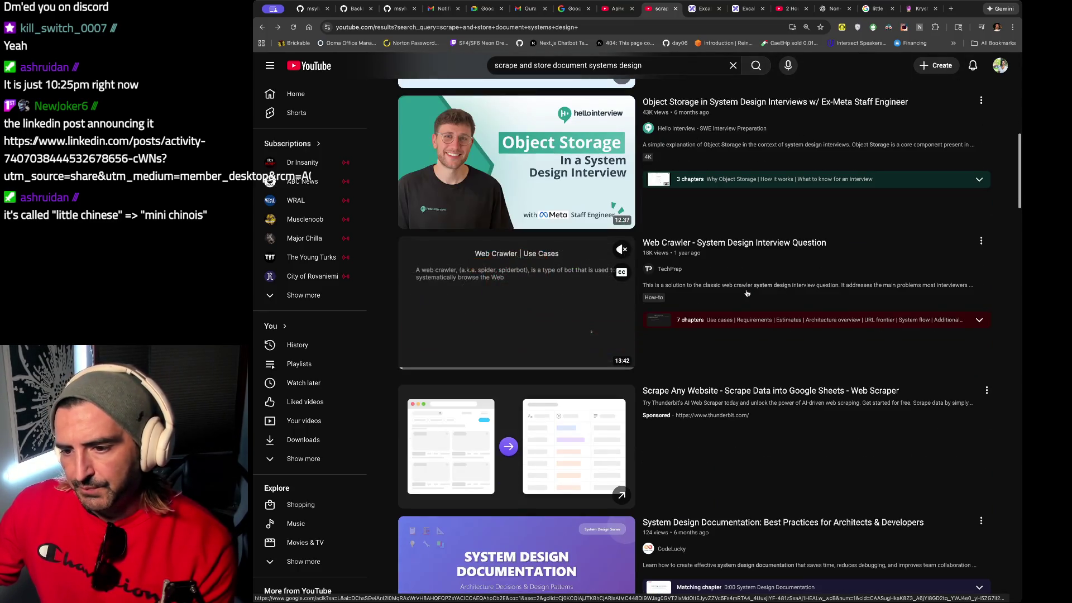
scroll(747, 293, "down", 2)
scroll(747, 293, "down", 3)
scroll(746, 293, "up", 2)
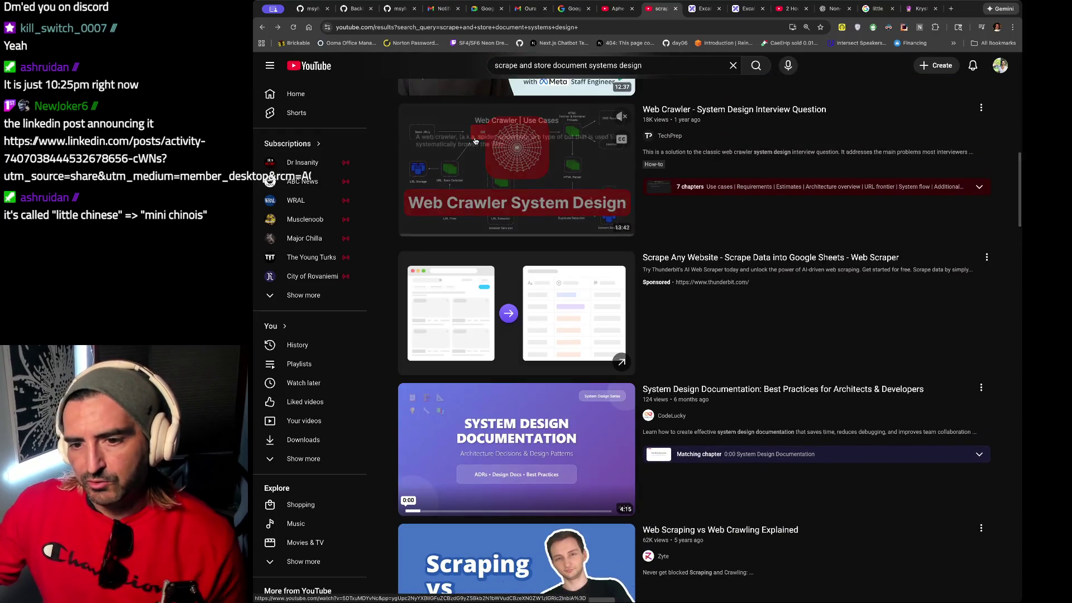
left_click(475, 141)
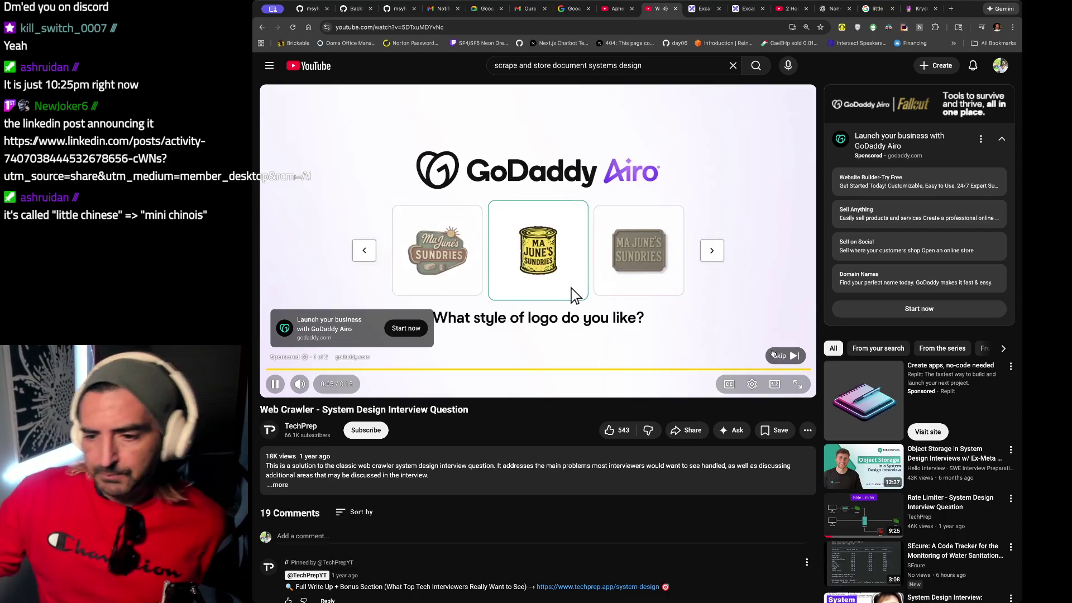
left_click(777, 355)
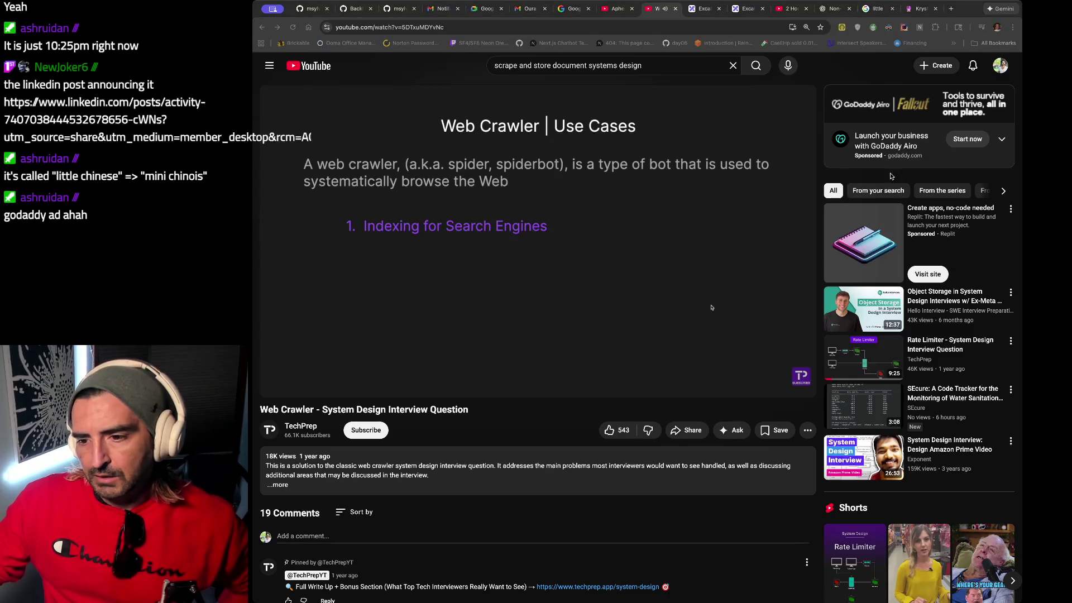
Watch the Web Crawler video to its Estimates section at 1:44, then return to the Excalidraw board.
left_click(426, 220)
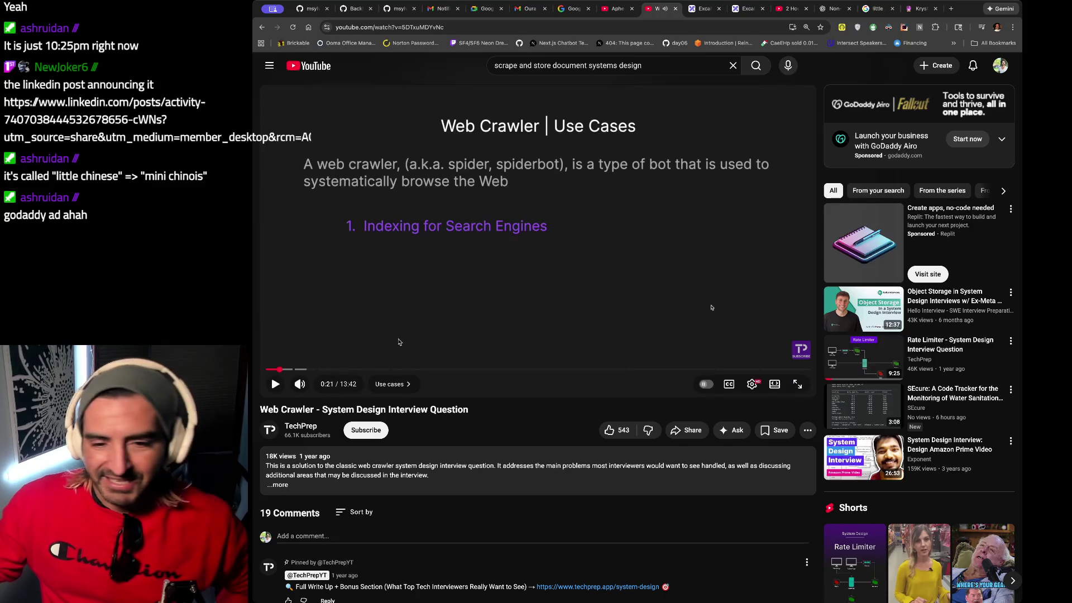
left_click(275, 384)
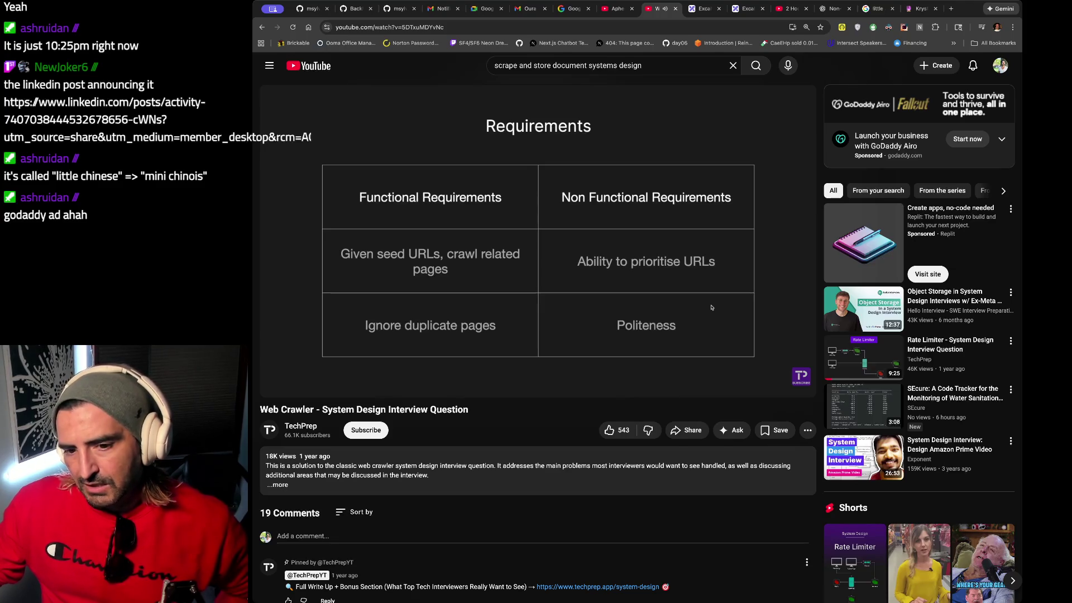
mouse_move(456, 246)
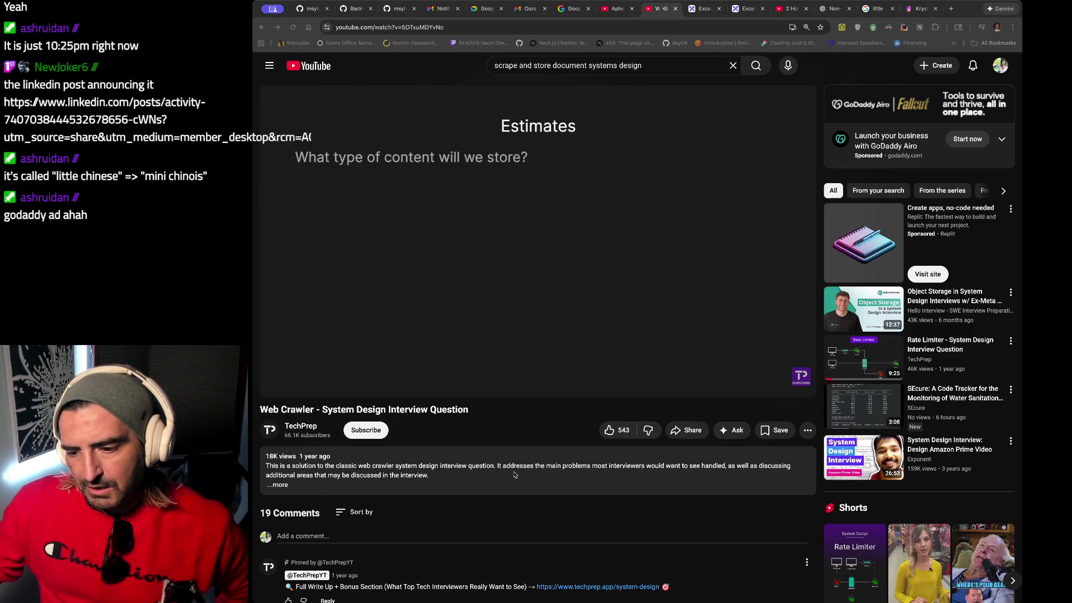
mouse_move(646, 291)
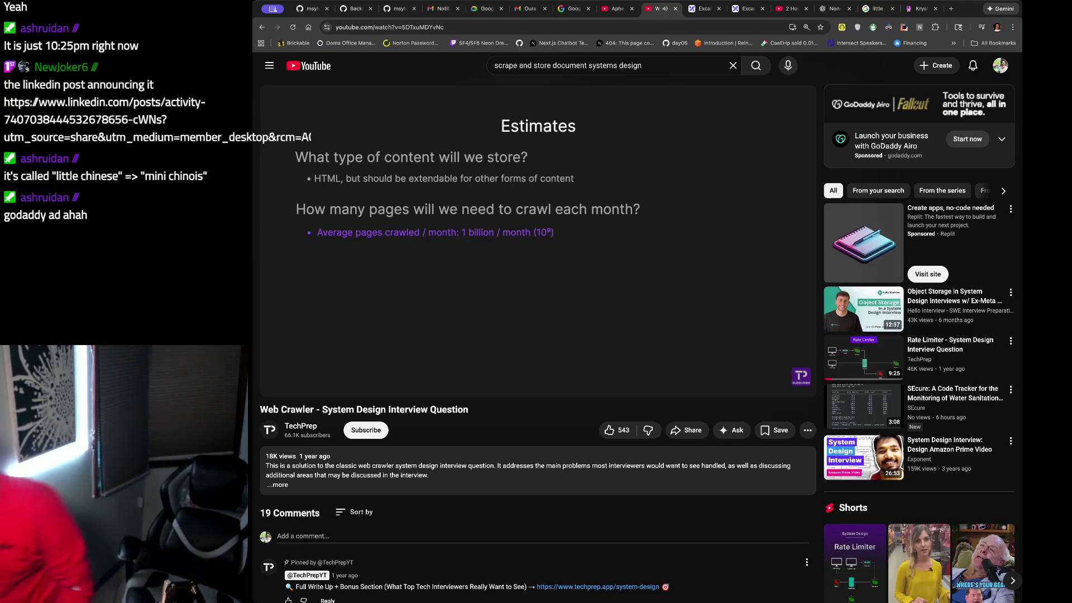
left_click(567, 287)
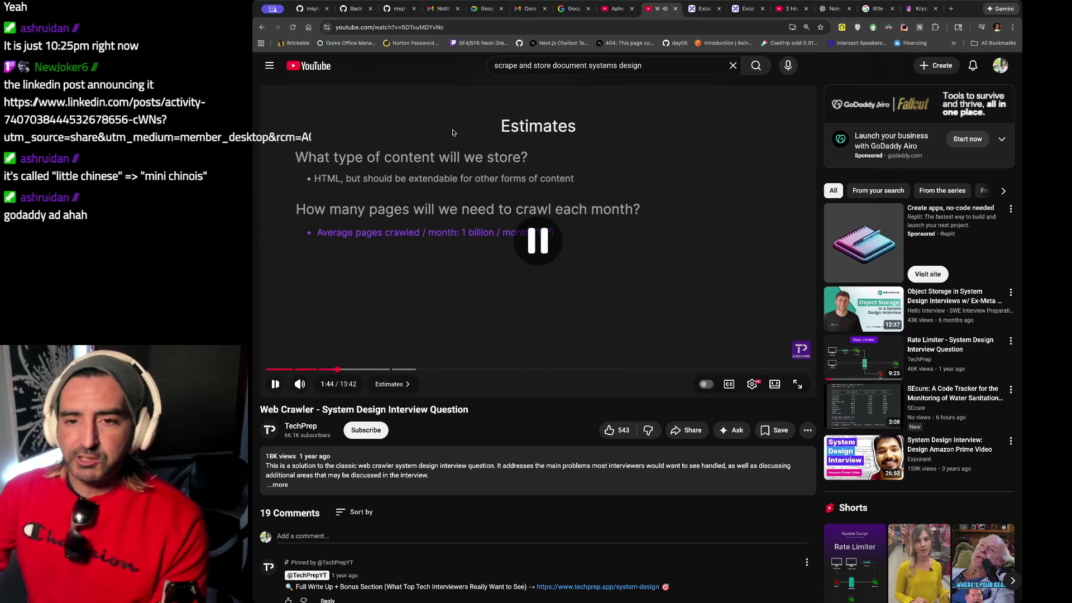
left_click(747, 8)
scroll(551, 209, "up", 2)
Below 'Written in typescript', start a new functional requirement line: '-what is the type of data ('.
scroll(551, 210, "up", 1)
double_click(551, 210)
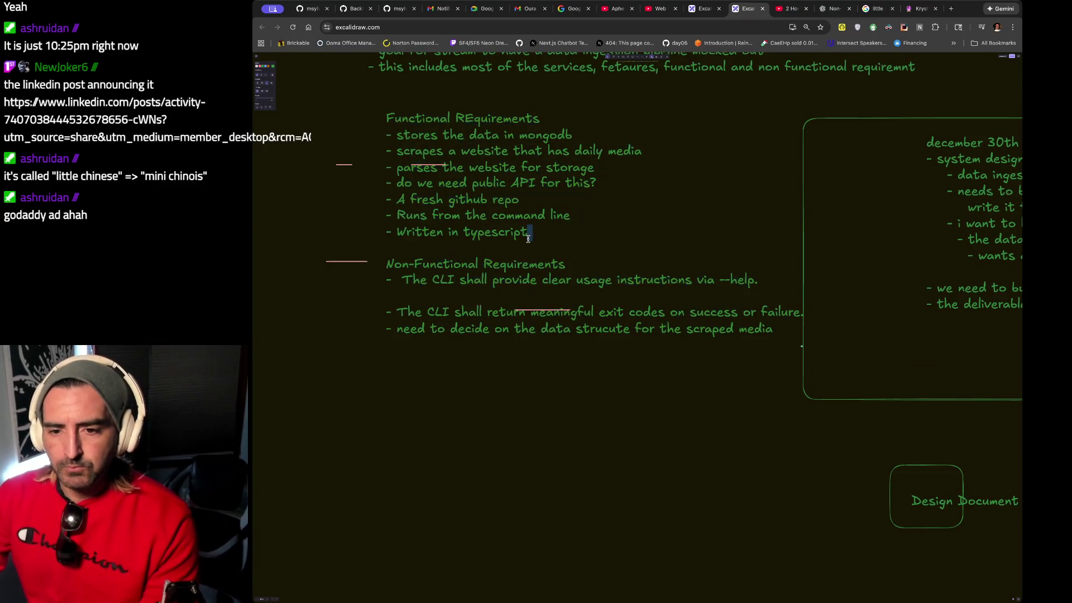
key("Return")
type("-")
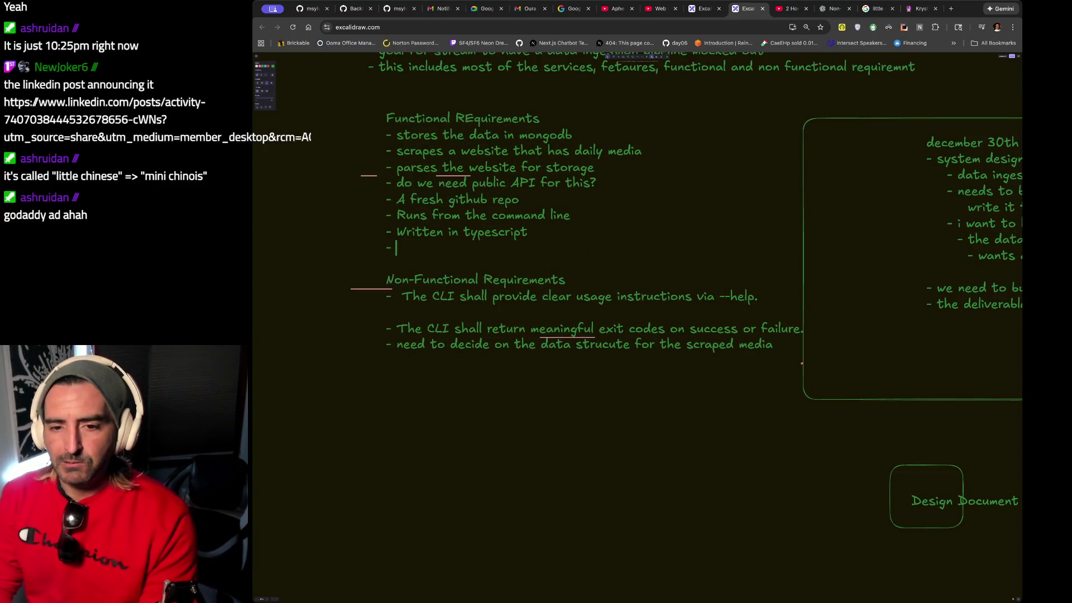
type("what is the type")
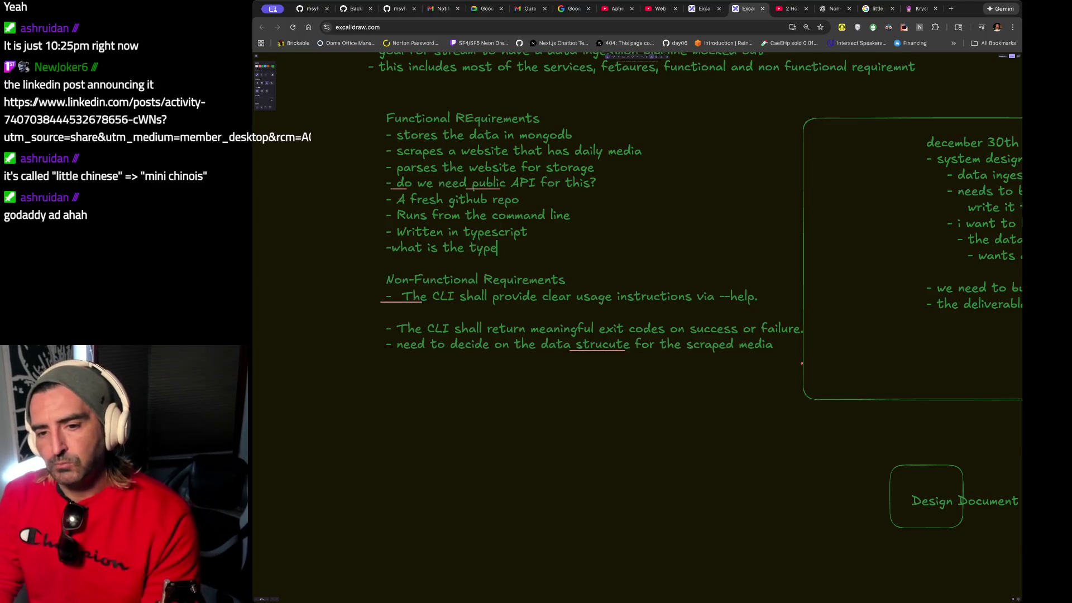
type(" of d")
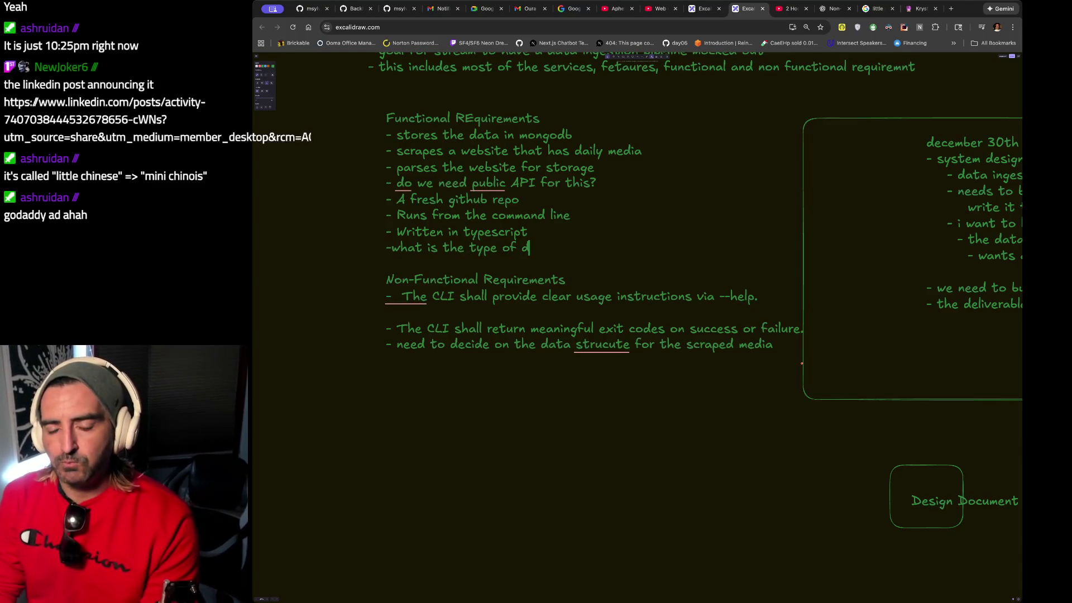
type("ata (Mo")
key("BackSpace")
key("BackSpace")
type("Mo")
key("BackSpace")
type("ap")
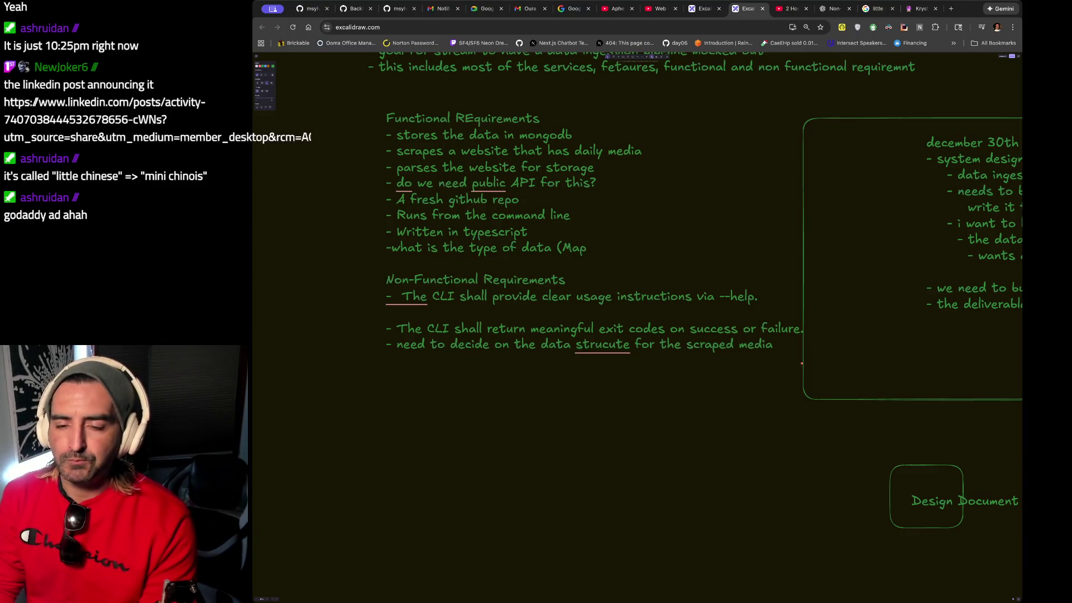
Complete it as '(HashMap, object storage)' and resume the Web Crawler video.
key("BackSpace")
key("BackSpace")
key("BackSpace")
type("Ha")
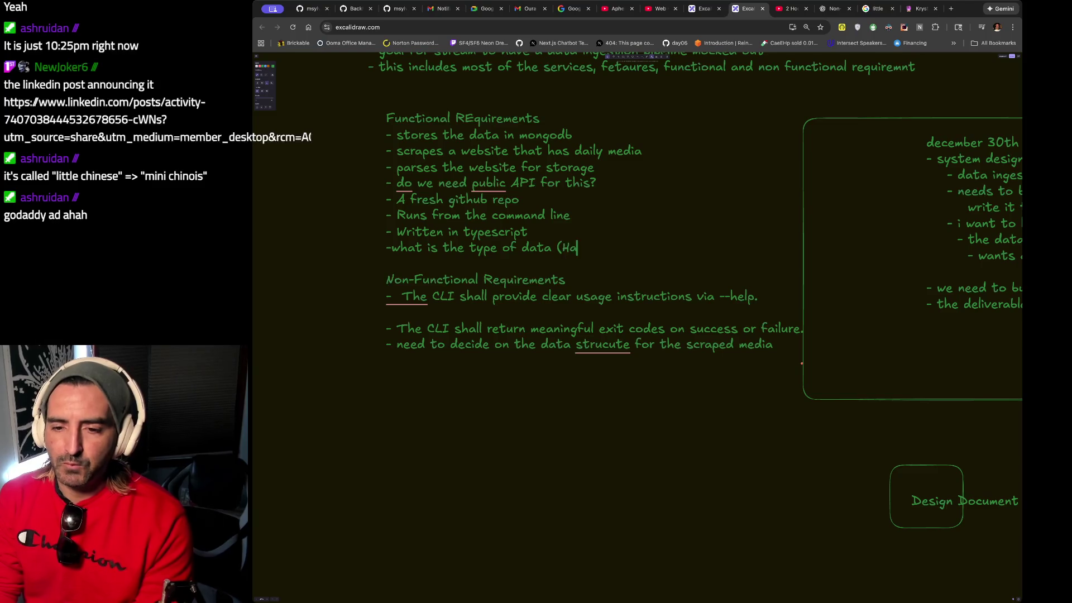
type("shMap")
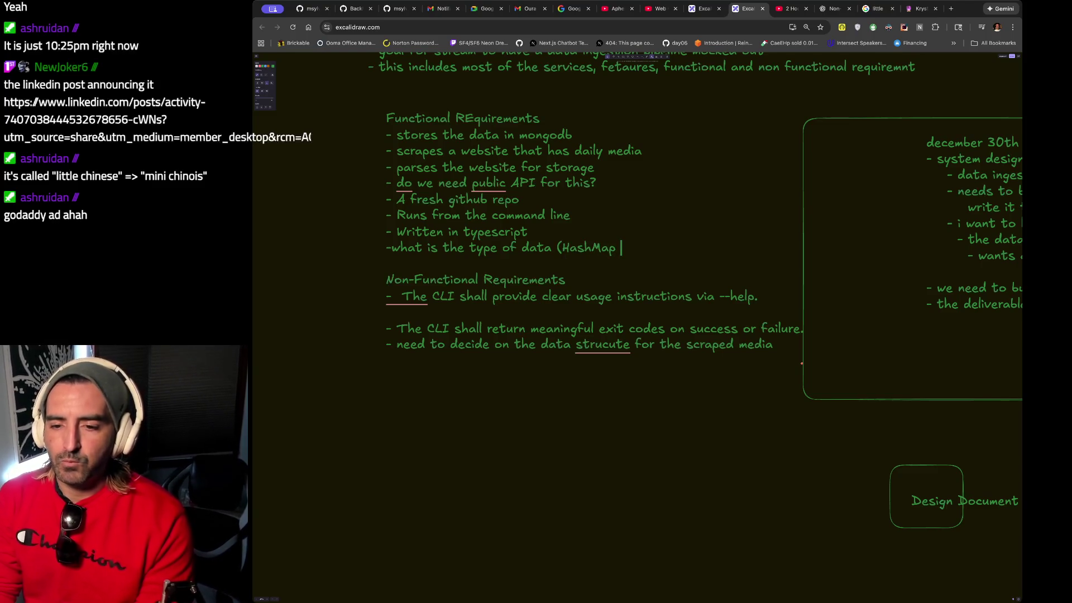
type(", ob")
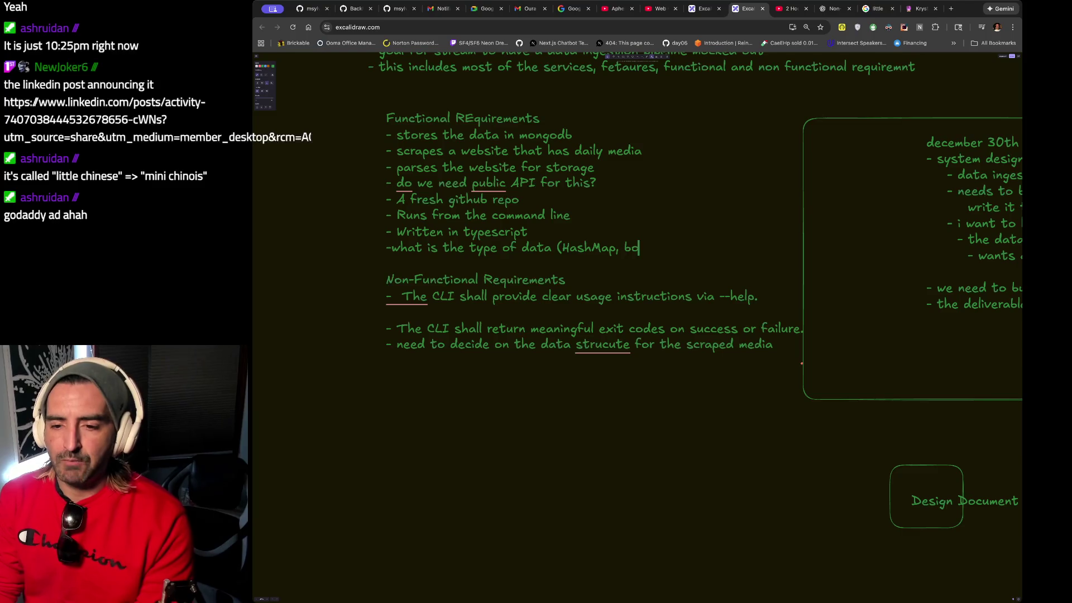
type("ject storage)")
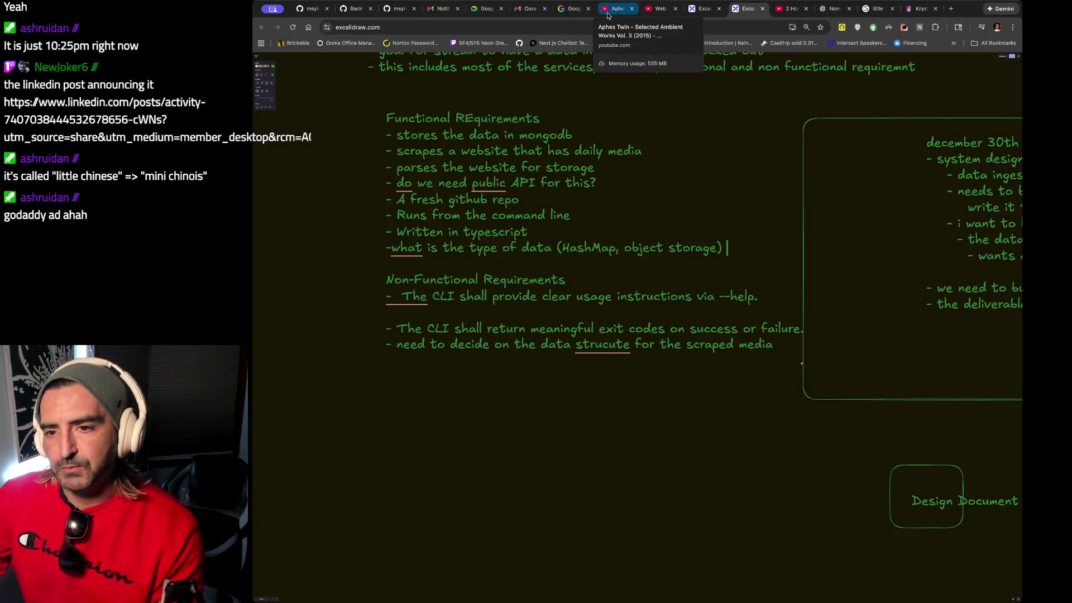
left_click(660, 8)
left_click(522, 225)
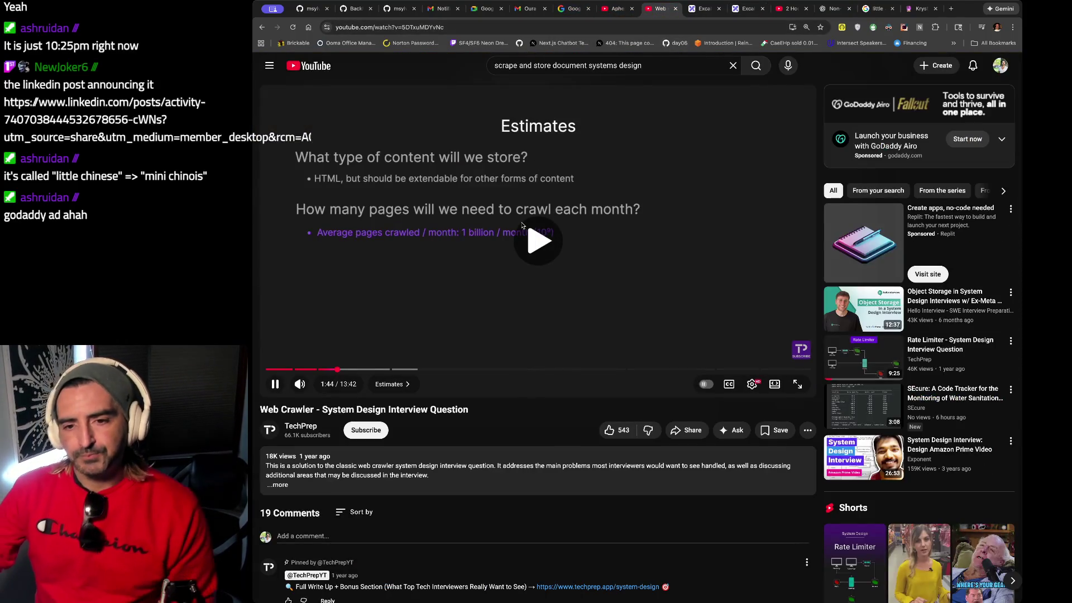